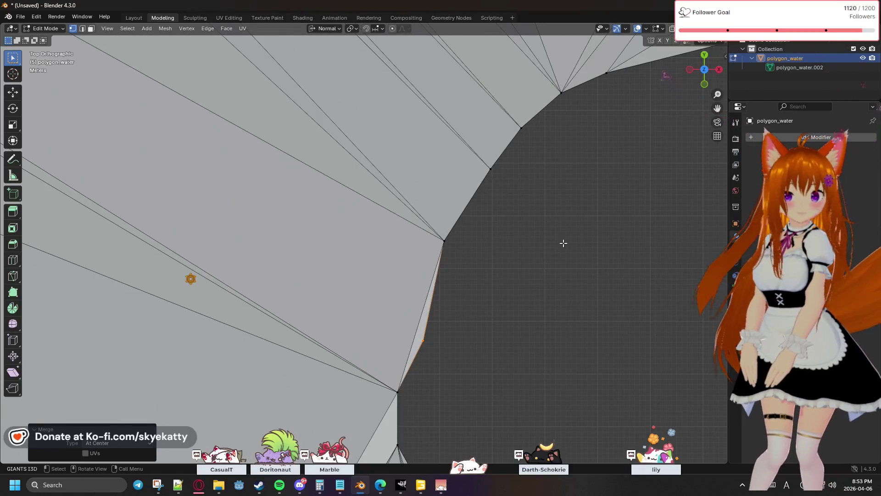
scroll(564, 243, "down", 1)
scroll(563, 243, "down", 1)
scroll(564, 242, "down", 1)
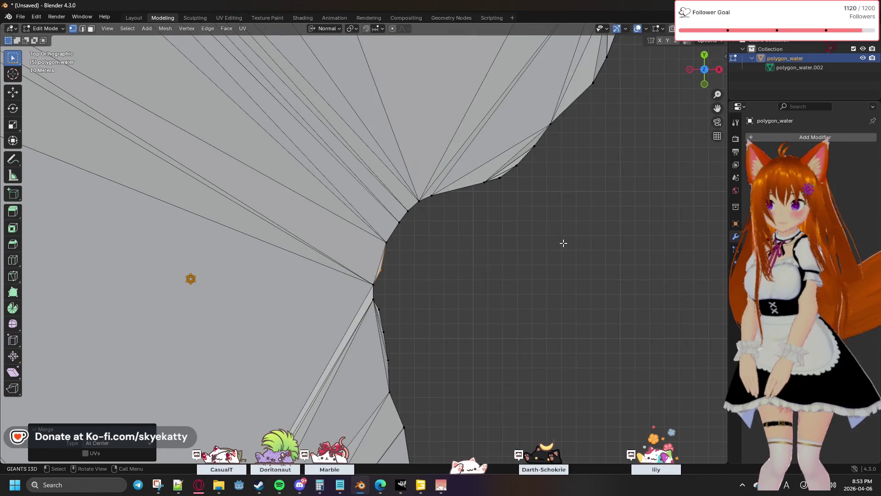
scroll(535, 149, "up", 1)
scroll(624, 168, "up", 1)
scroll(588, 158, "up", 2)
scroll(492, 176, "up", 2)
scroll(551, 190, "up", 1)
scroll(439, 268, "up", 1)
scroll(480, 255, "up", 1)
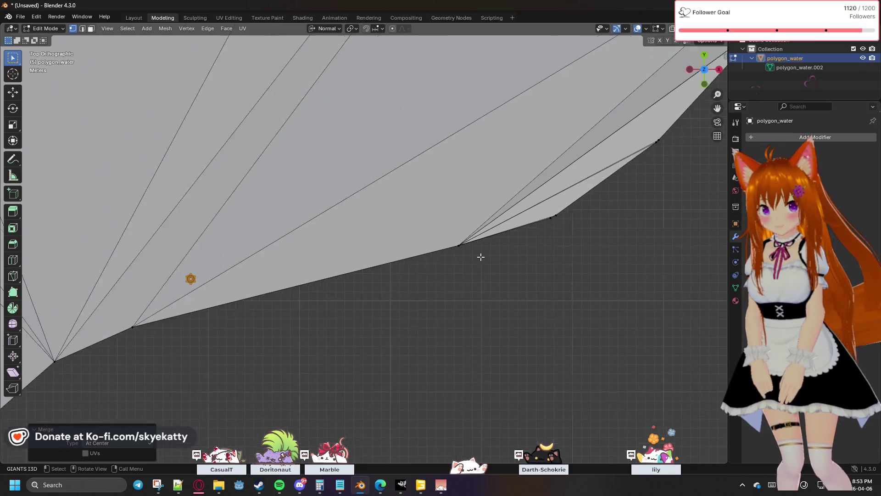
scroll(540, 252, "up", 1)
scroll(544, 252, "up", 1)
scroll(560, 252, "up", 1)
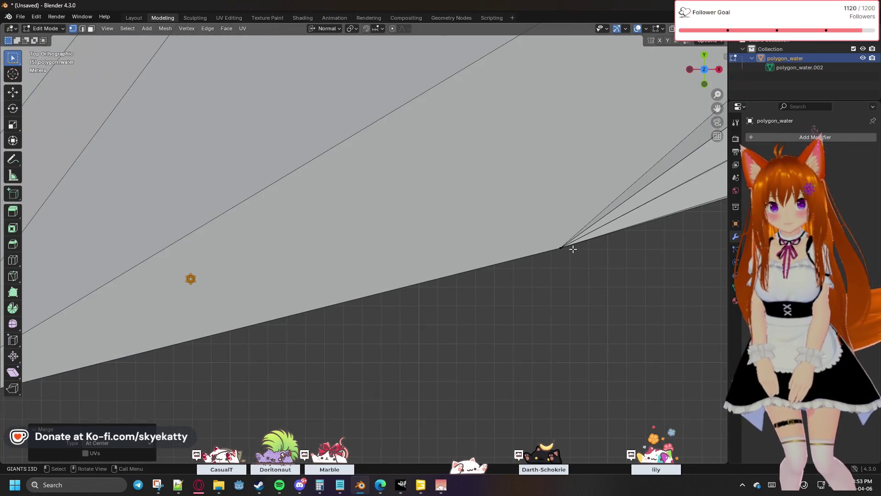
Merge the two close vertices at the first junction at center, undoing an over-merge with a third vertex
middle_click_drag(593, 248, 388, 262, "shift")
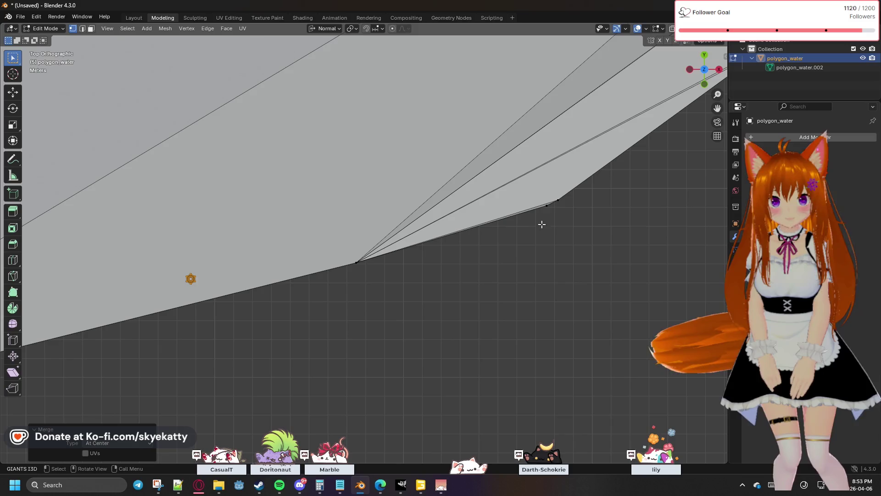
left_click_drag(532, 173, 599, 246)
key("m")
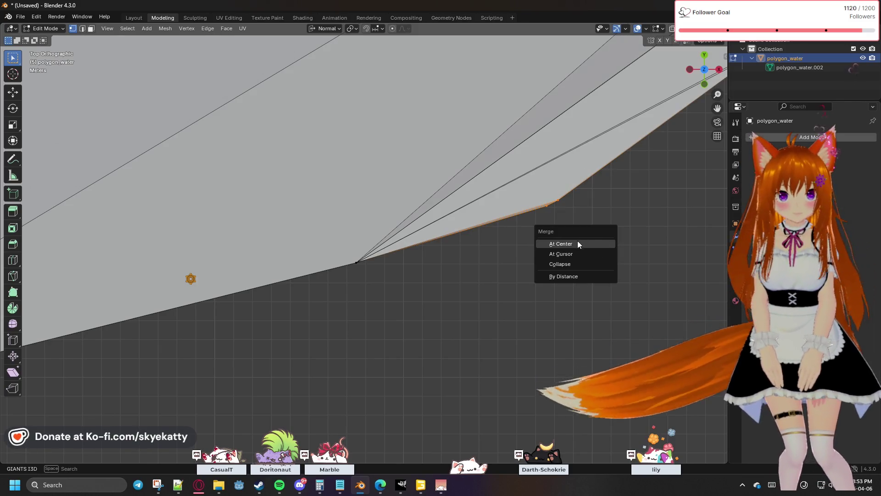
left_click(600, 241)
left_click(342, 265, "shift")
key("m")
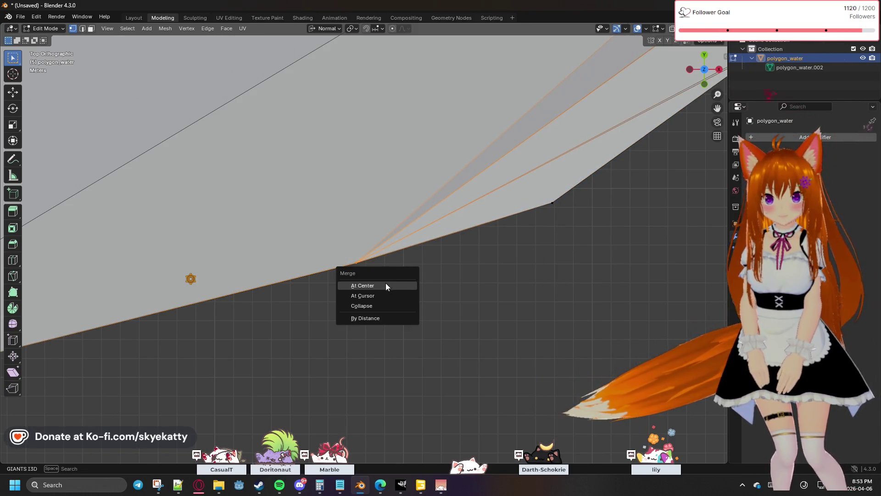
left_click(385, 285)
key("ctrl+z")
key("ctrl+z")
key("ctrl+z")
Merge five successive pairs of near-duplicate vertices at center along this stretch of the river edge
key("m")
left_click(517, 252)
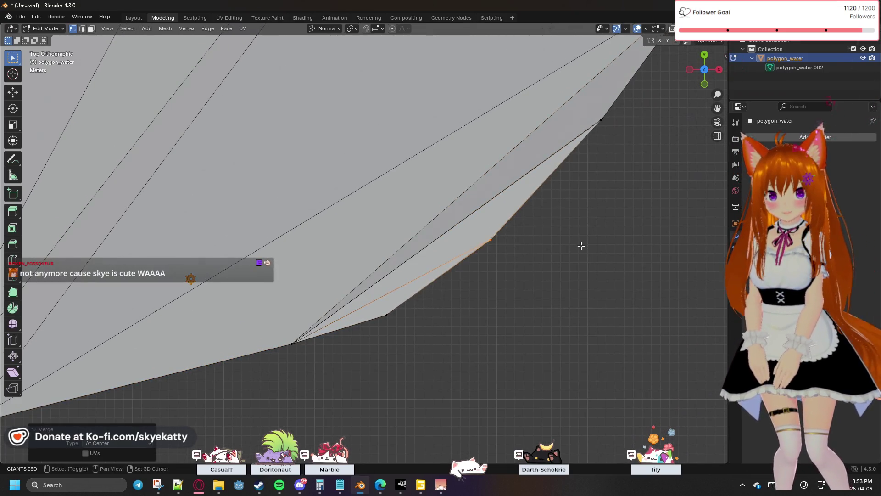
middle_click_drag(517, 252, 538, 262, "shift")
key("m")
left_click(565, 230)
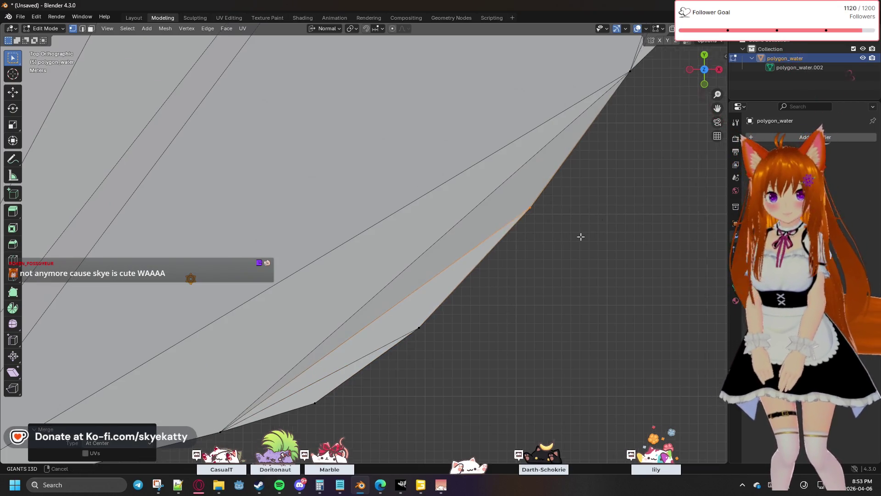
key("g")
key("m")
left_click(521, 259)
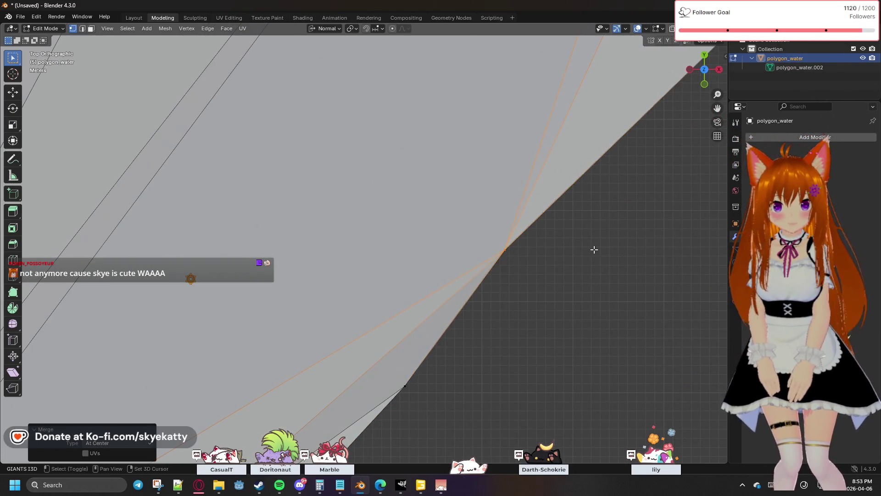
middle_click_drag(528, 259, 525, 316, "shift")
key("m")
left_click(564, 241)
middle_click_drag(608, 227, 503, 219, "shift")
key("m")
left_click(503, 245)
Collapse the doubled vertices at the next three junctions into single points at their centers
mouse_move(574, 241)
middle_mouse_down("shift")
mouse_move(530, 255)
mouse_move(505, 290)
middle_mouse_up("shift")
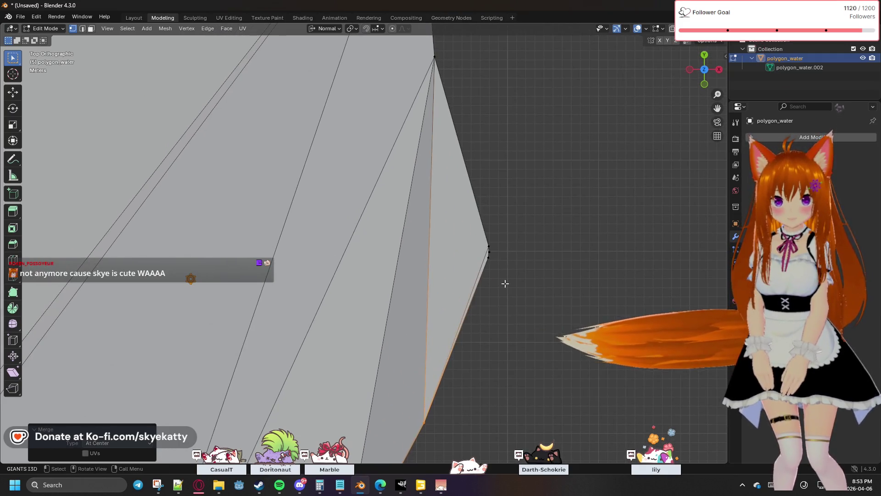
left_click_drag(493, 254, 507, 269)
key("m")
left_click(507, 271)
mouse_move(507, 271)
middle_mouse_down("shift")
mouse_move(514, 243)
mouse_move(535, 306)
middle_mouse_up("shift")
left_click(524, 207)
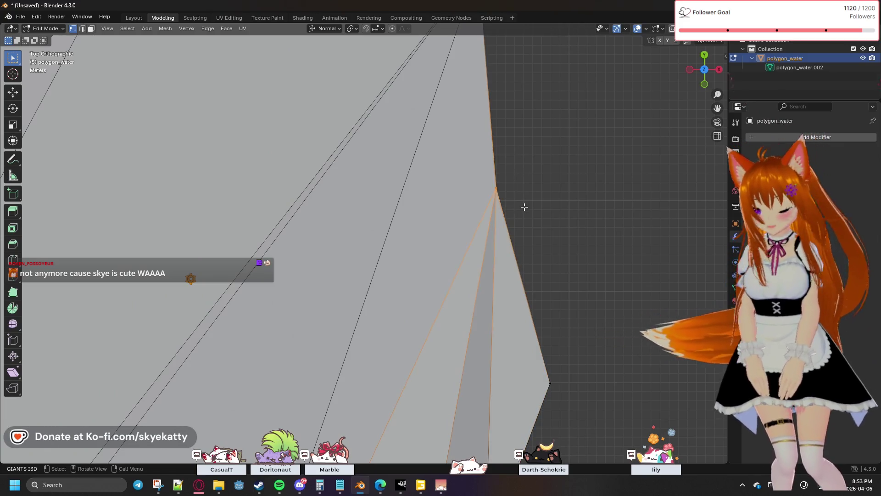
key("m")
left_click(526, 205)
mouse_move(553, 240)
middle_mouse_down("shift")
mouse_move(478, 227)
mouse_move(472, 262)
mouse_move(484, 303)
mouse_move(475, 235)
mouse_move(509, 212)
mouse_move(499, 211)
mouse_move(487, 246)
mouse_move(510, 270)
middle_mouse_up("shift")
left_click(505, 230)
key("m")
left_click(512, 254)
Merge the following run of close vertex groups at center, including the box-selected junction cluster
left_click(488, 277)
key("m")
left_click(488, 277)
key("m")
left_click(501, 267)
key("m")
left_click(539, 258)
left_click(477, 220)
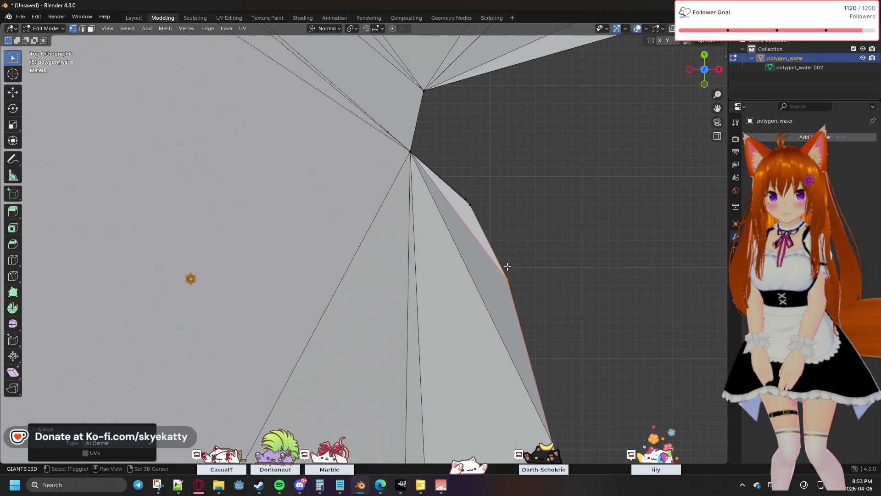
left_click_drag(456, 188, 482, 213)
key("m")
left_click(482, 213)
Merge four more junction clusters at center and merge away a stray vertex on the outline
middle_click_drag(504, 222, 444, 215, "shift")
key("m")
left_click(444, 214)
middle_click_drag(478, 177, 443, 211, "shift")
key("m")
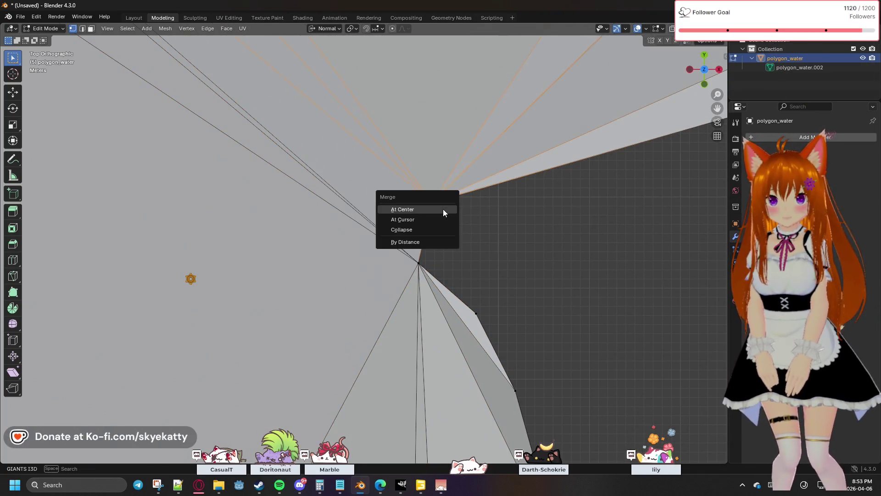
left_click(443, 210)
middle_click_drag(517, 215, 310, 292, "shift")
key("m")
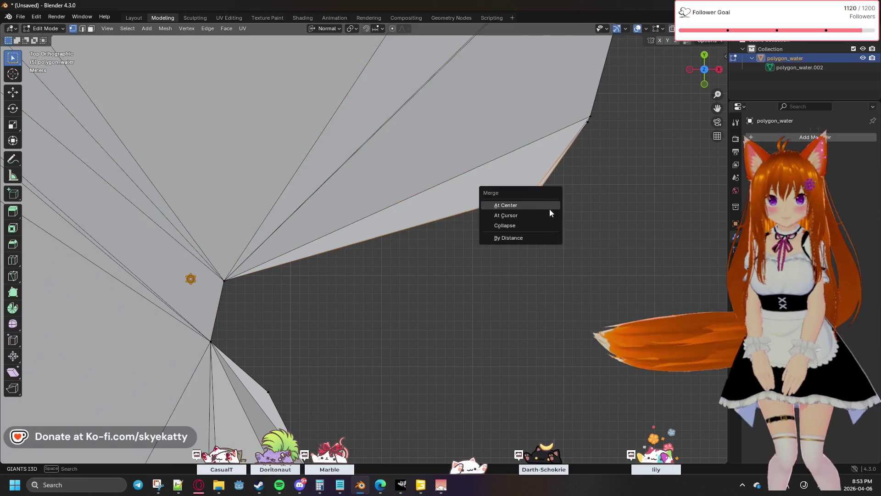
left_click(549, 206)
middle_click_drag(550, 207, 456, 286, "shift")
key("m")
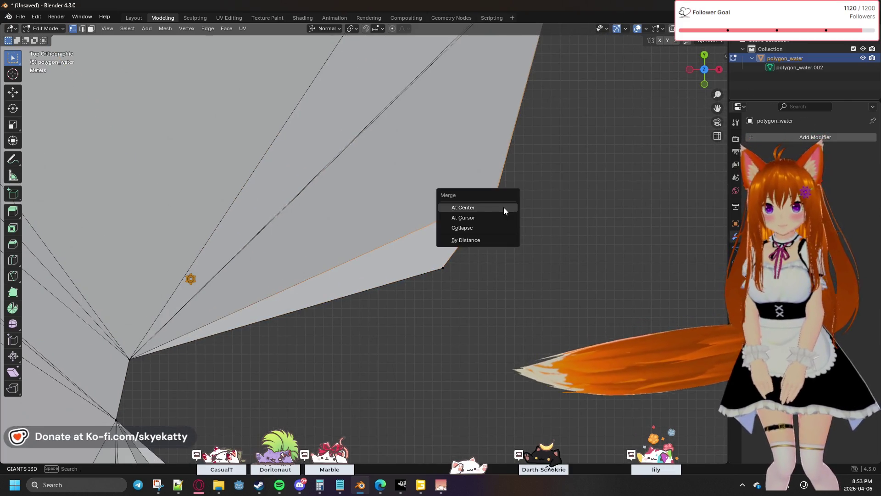
left_click(503, 207)
key("m")
left_click(517, 264)
Merge the vertices meeting at the upper junctions, including the upper edge's endpoints, into single center points
left_click_drag(493, 153, 517, 196)
key("m")
left_click(515, 177)
key("m")
left_click(517, 196)
mouse_move(493, 260)
middle_mouse_down("shift")
mouse_move(480, 207)
mouse_move(490, 256)
middle_mouse_up("shift")
key("m")
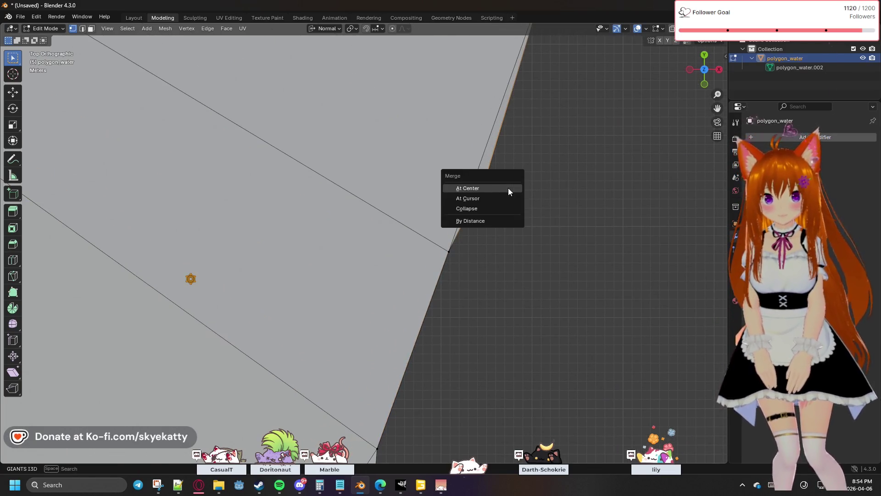
left_click(509, 188)
left_click_drag(438, 214, 470, 255)
key("m")
left_click(469, 272)
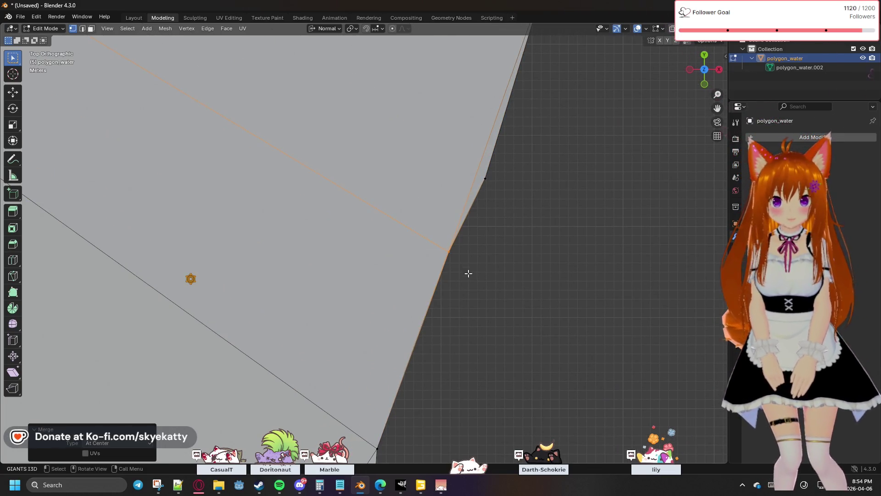
Move down the edge and select the short edge at the next junction to collapse, showing the N sidebar
middle_click_drag(477, 325, 514, 214, "shift")
left_click(505, 161)
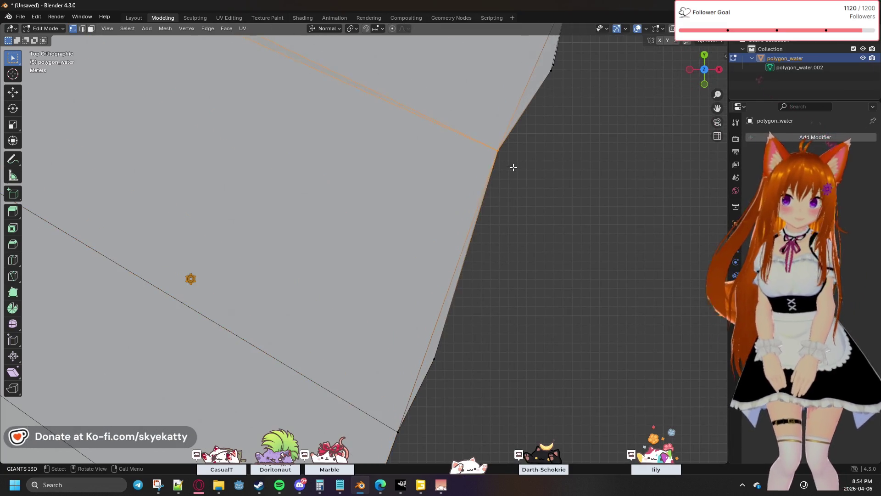
middle_click_drag(513, 167, 505, 247, "shift")
left_click(484, 242)
key("n")
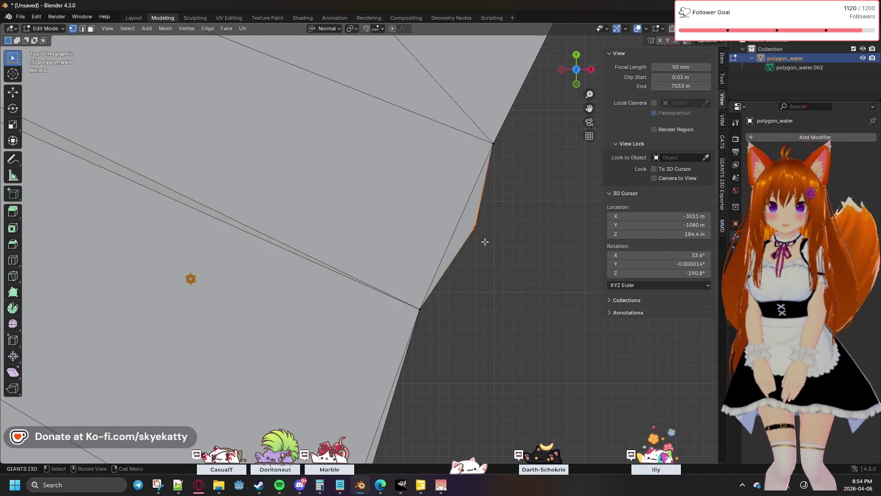
Collapse the selected short edge and the next junction pair at center, clearing an accidental select-all
key("m")
left_click(492, 225)
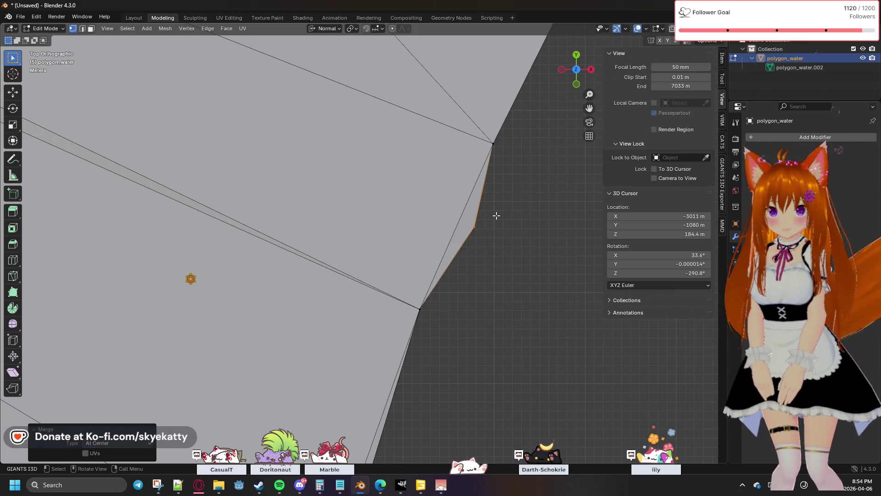
middle_click_drag(492, 224, 487, 281, "shift")
left_click_drag(474, 251, 473, 247)
key("m")
left_click(473, 249)
key("a")
key("n")
key("g")
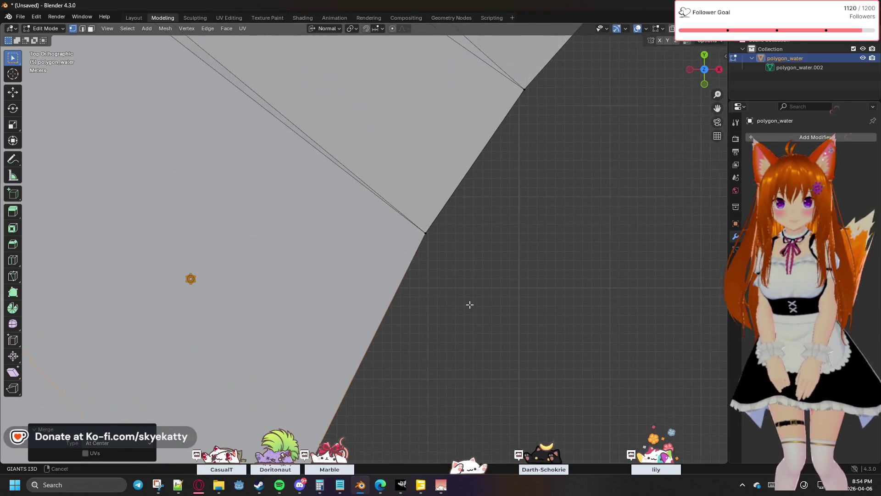
Merge four more doubled vertex pairs at center while moving along the outline, hiding the N sidebar
key("m")
left_click(442, 262)
middle_click_drag(430, 289, 456, 219, "shift")
key("m")
left_click(457, 219)
middle_click_drag(507, 211, 441, 273, "shift")
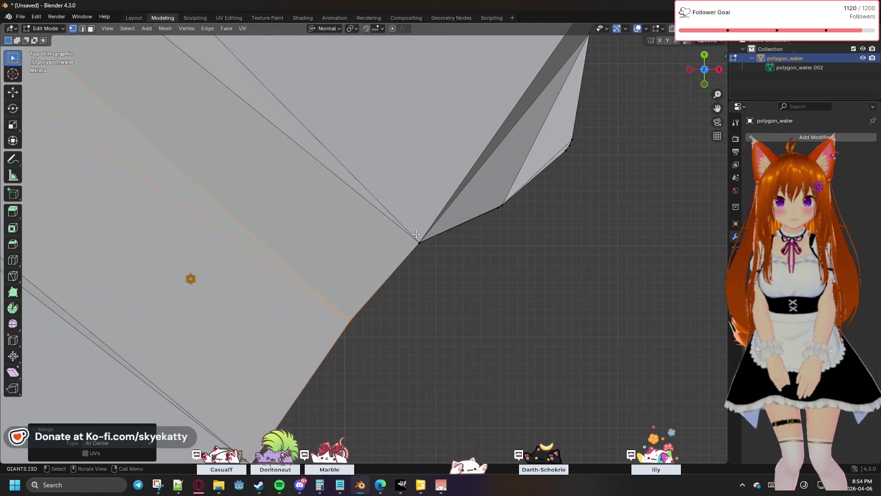
key("n")
key("n")
key("m")
left_click(446, 252)
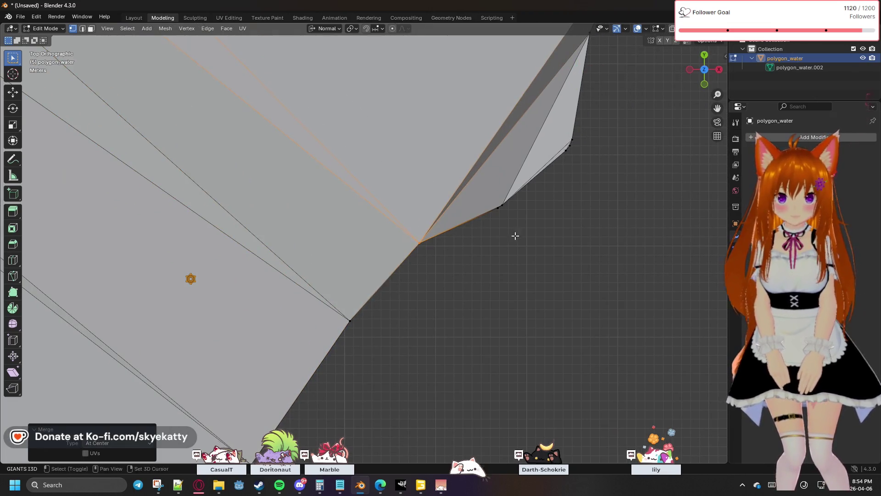
middle_click_drag(515, 232, 460, 271, "shift")
key("m")
left_click(459, 267)
Box-select and merge the next two clusters of close vertices into single junction points
key("b")
mouse_move(511, 193)
middle_mouse_down("shift")
mouse_move(466, 241)
mouse_move(490, 218)
middle_mouse_up("shift")
left_click(473, 254)
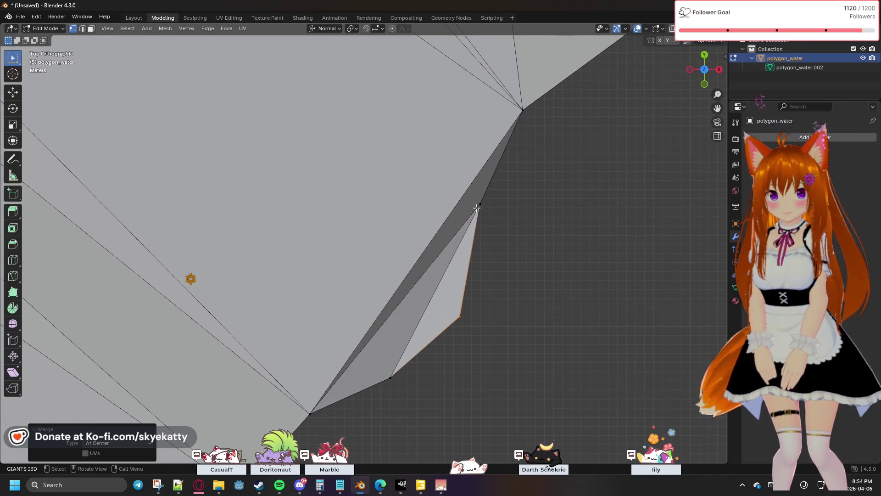
key("m")
left_click(468, 218)
middle_click_drag(553, 213, 507, 276, "shift")
key("b")
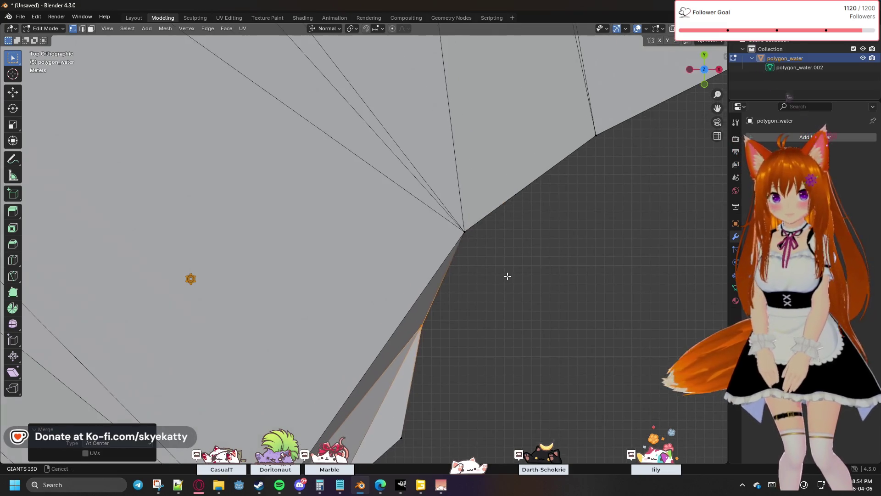
left_click_drag(474, 236, 475, 238)
key("m")
left_click(475, 239)
Merge the final box-selected vertex cluster on this stretch at its center
middle_click_drag(531, 227, 456, 279, "shift")
key("b")
left_click_drag(411, 240, 442, 259)
key("m")
left_click(442, 259)
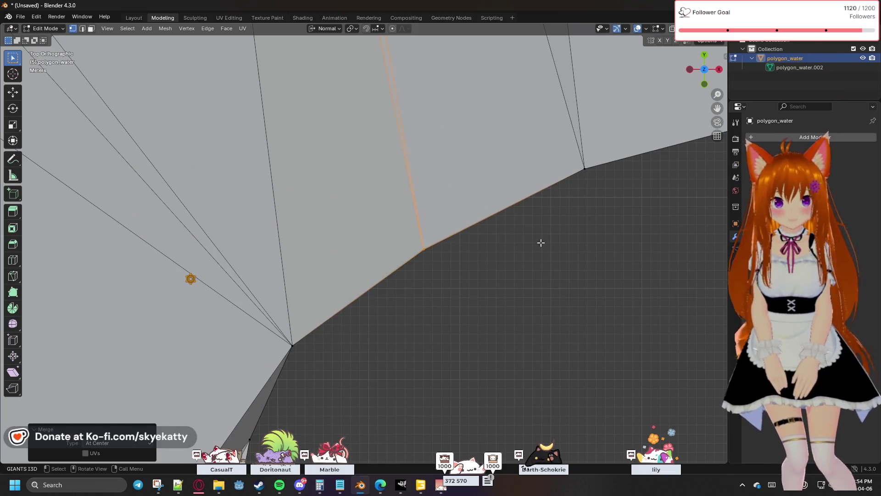
Pan to the next junction and try merging its doubled vertex At Center, undoing misfires
middle_click_drag(541, 242, 353, 309, "shift")
key("m")
left_click(408, 270)
key("ctrl+z")
key("ctrl+z")
left_click(404, 273)
key("n")
key("n")
key("m")
left_click(384, 270)
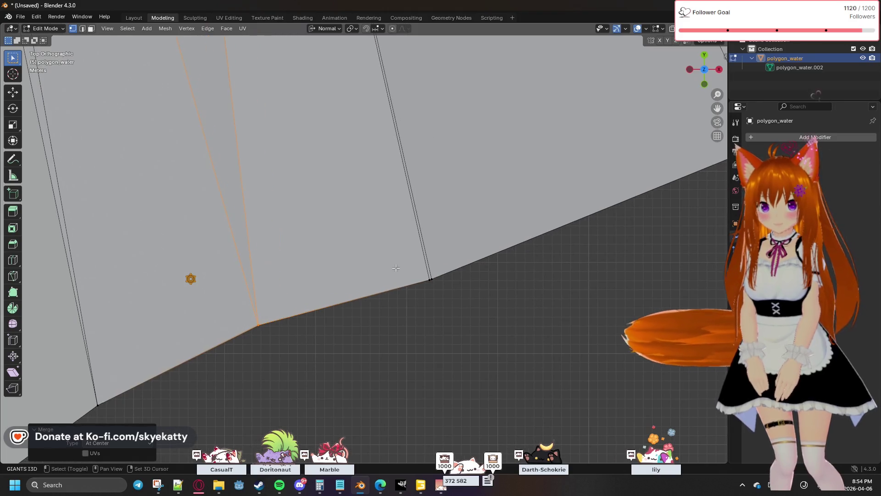
key("ctrl+z")
Retry the At Center merge on the junction vertex several times, undoing each wrong result
key("m")
left_click(453, 293)
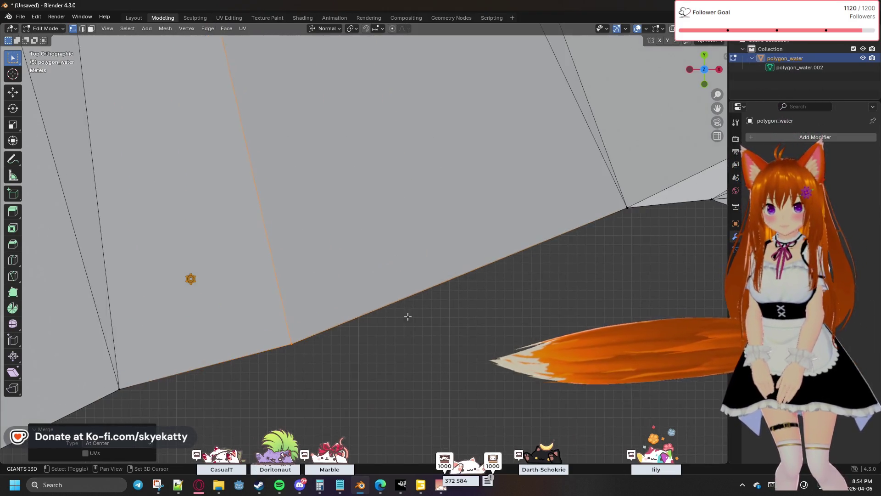
key("ctrl+z")
key("ctrl+z")
key("m")
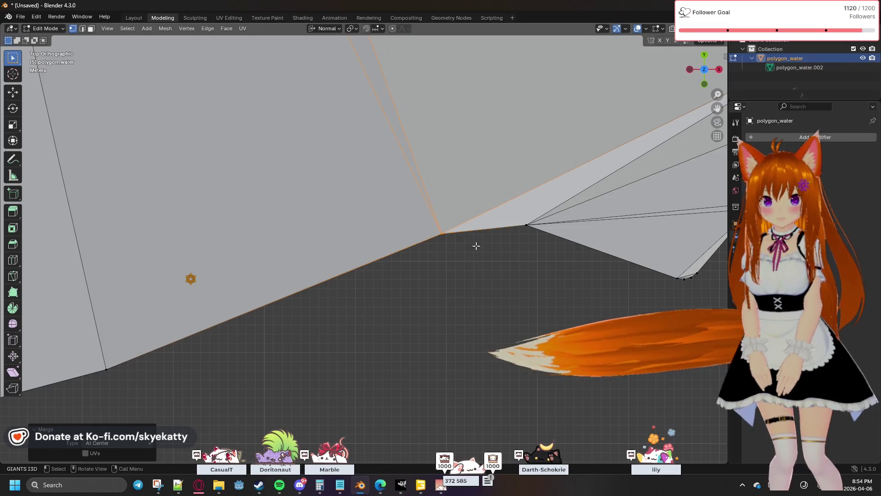
left_click(475, 245)
key("ctrl+z")
key("m")
left_click(422, 290)
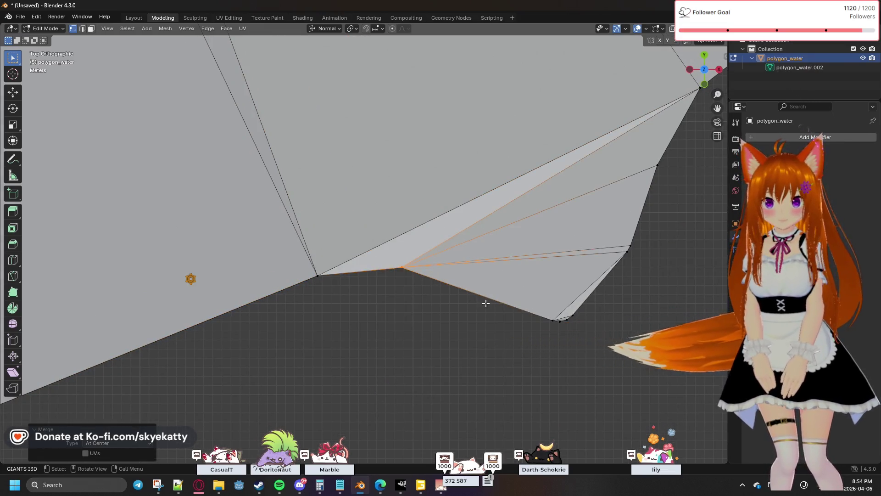
key("ctrl+z")
Keep re-selecting and merging the junction pair At Center until the right vertices collapse
key("m")
left_click(517, 323)
key("ctrl+z")
key("m")
left_click(515, 274)
key("ctrl+z")
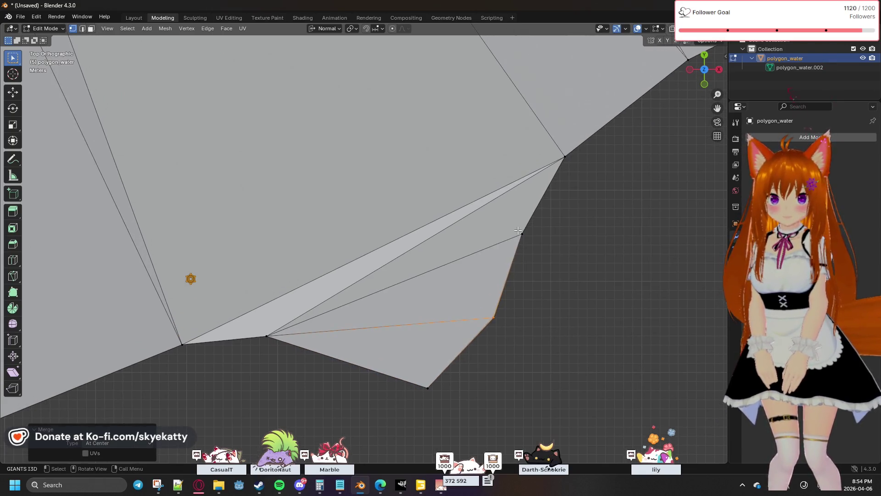
key("m")
left_click(529, 240)
left_click(520, 234)
key("ctrl+z")
Merge this doubled vertex At Center, then pan on and merge the following junction too
key("m")
left_click(537, 271)
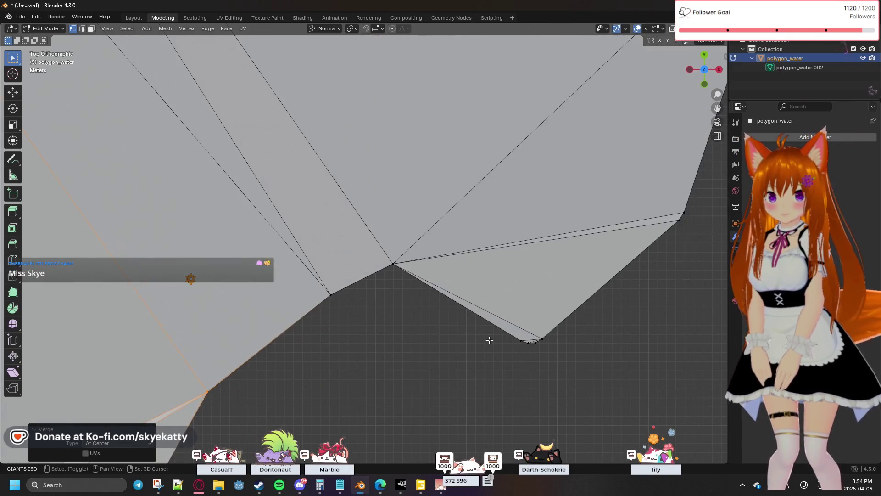
key("ctrl+z")
key("m")
left_click(567, 350)
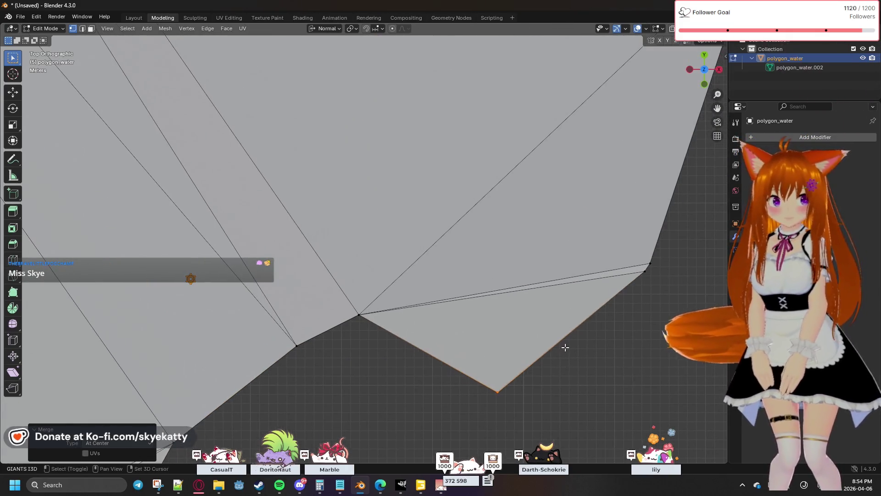
middle_click_drag(587, 324, 511, 332, "shift")
key("m")
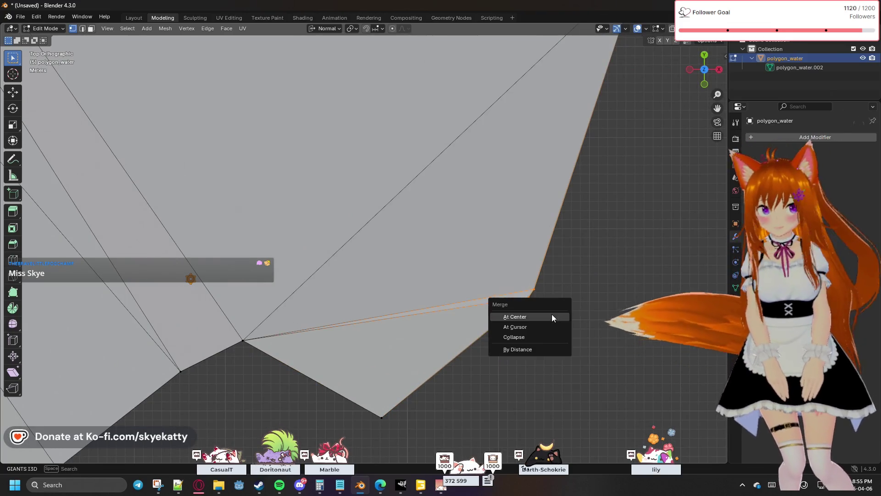
left_click(555, 315)
At the next junction select the doubled edge's vertices and merge them into one At Center
mouse_move(616, 291)
middle_mouse_down("shift")
mouse_move(592, 257)
mouse_move(565, 315)
mouse_move(517, 266)
mouse_move(517, 310)
mouse_move(534, 267)
mouse_move(514, 182)
mouse_move(574, 173)
mouse_move(474, 250)
middle_mouse_up("shift")
key("a")
key("m")
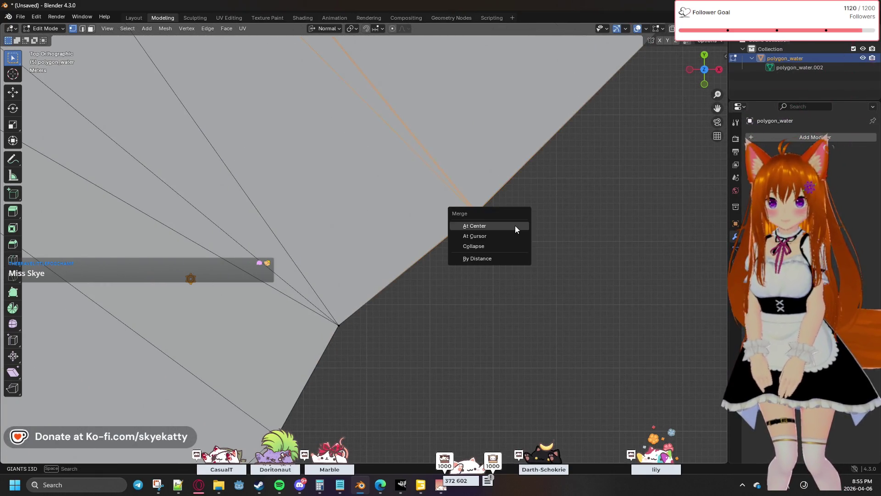
left_click(515, 228)
key("m")
left_click(363, 334)
mouse_move(364, 335)
middle_mouse_down("shift")
mouse_move(511, 250)
mouse_move(544, 257)
mouse_move(485, 324)
middle_mouse_up("shift")
Pan along the river edge toward the upper right and merge the next junction vertex At Center
mouse_move(587, 258)
middle_mouse_down("shift")
mouse_move(597, 250)
mouse_move(436, 309)
middle_mouse_up("shift")
mouse_move(602, 229)
middle_mouse_down("shift")
mouse_move(559, 241)
mouse_move(492, 297)
middle_mouse_up("shift")
middle_click_drag(419, 329, 517, 255, "shift")
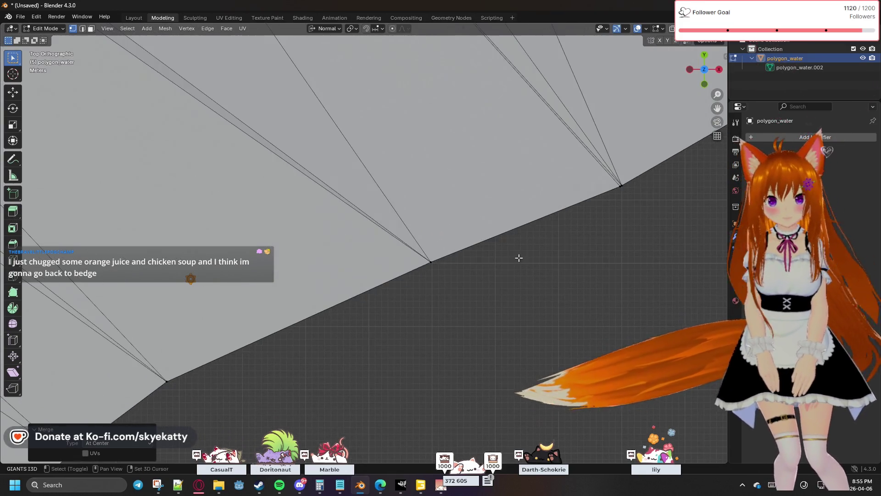
left_click(430, 261)
key("m")
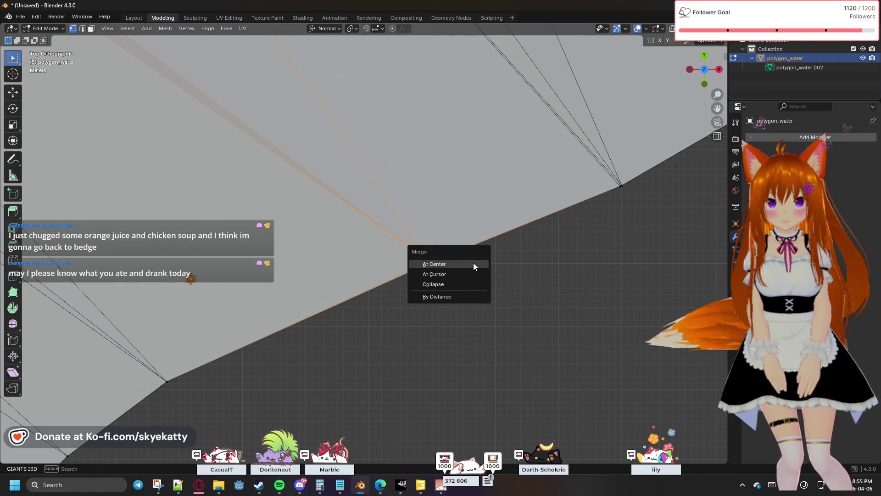
middle_click_drag(616, 236, 491, 246, "shift")
key("m")
left_click(492, 276)
Move to the following junction and merge its doubled vertex At Center
mouse_move(597, 240)
middle_mouse_down("shift")
mouse_move(516, 273)
mouse_move(533, 254)
mouse_move(462, 289)
middle_mouse_up("shift")
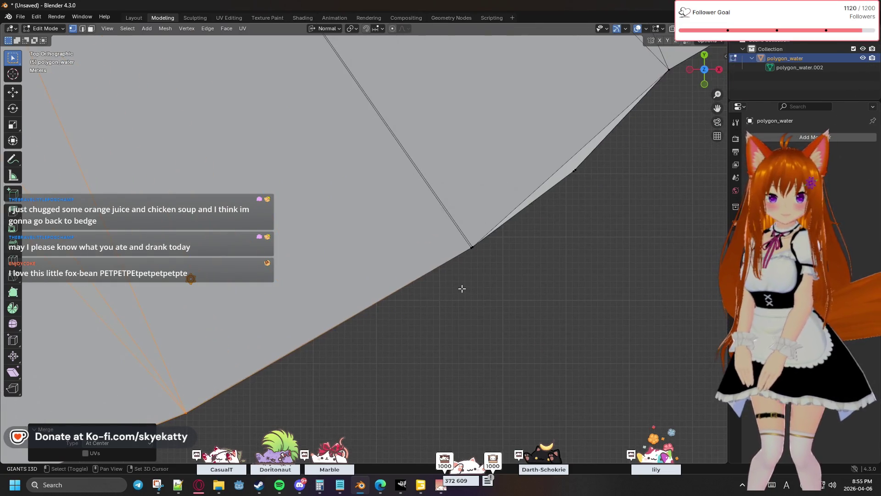
left_click(455, 224)
key("m")
left_click(519, 268)
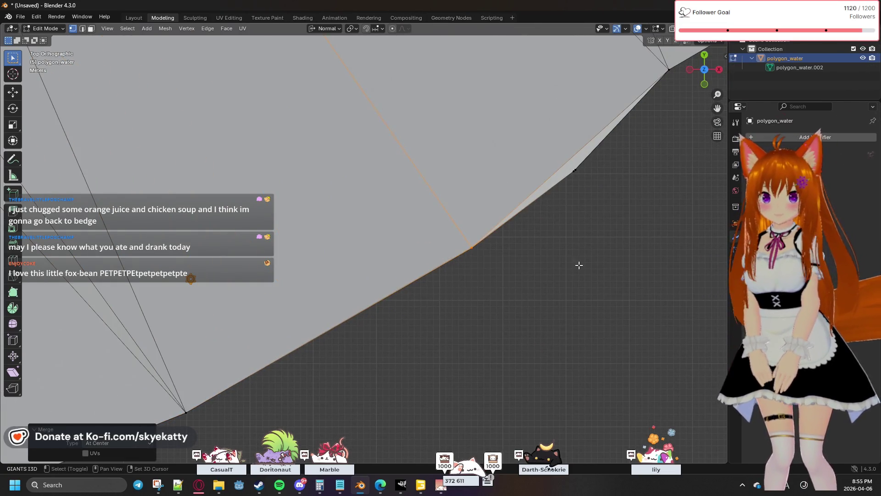
middle_click_drag(566, 265, 553, 249, "shift")
key("m")
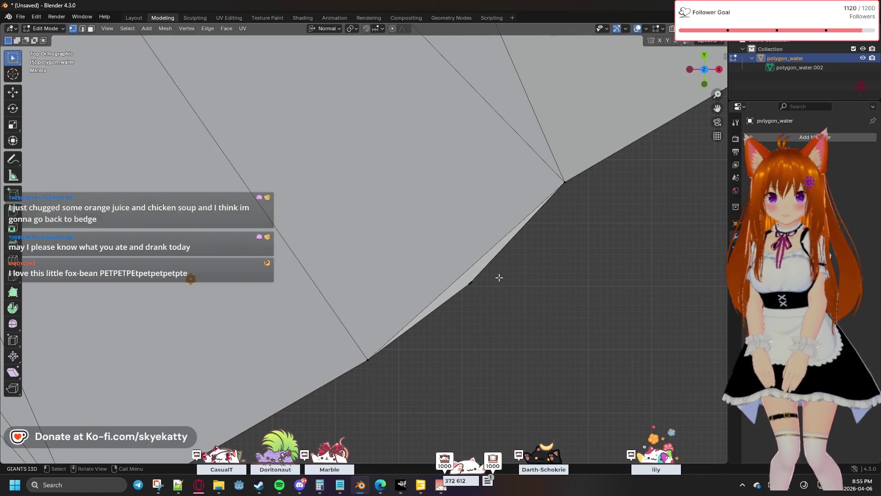
key("m")
left_click(516, 293)
mouse_move(516, 294)
middle_mouse_down("shift")
mouse_move(556, 273)
mouse_move(468, 284)
mouse_move(521, 306)
mouse_move(504, 259)
middle_mouse_up("shift")
Merge three more doubled vertices At Center while stepping along the edge
key("m")
left_click(513, 294)
key("m")
left_click(513, 289)
mouse_move(512, 330)
middle_mouse_down("shift")
mouse_move(528, 276)
mouse_move(462, 320)
mouse_move(489, 342)
mouse_move(455, 311)
middle_mouse_up("shift")
key("m")
left_click(489, 341)
left_click_drag(455, 312, 494, 331)
key("m")
left_click(495, 329)
Pan further along the outline toward the upper right and merge the next junction At Center
mouse_move(476, 360)
middle_mouse_down("shift")
mouse_move(467, 309)
mouse_move(541, 281)
mouse_move(467, 314)
middle_mouse_up("shift")
key("m")
left_click(482, 308)
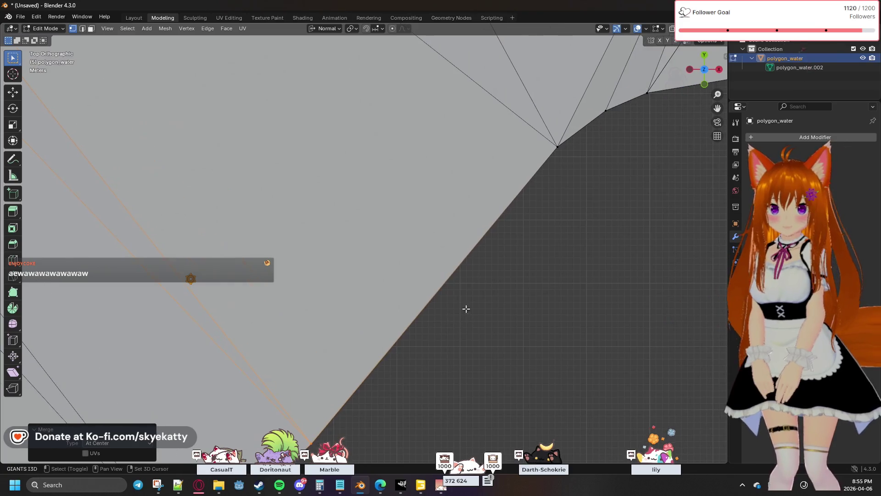
mouse_move(534, 217)
middle_mouse_down("shift")
mouse_move(503, 288)
mouse_move(498, 277)
middle_mouse_up("shift")
mouse_move(539, 245)
middle_mouse_down("shift")
mouse_move(508, 281)
mouse_move(493, 281)
mouse_move(510, 296)
mouse_move(468, 293)
middle_mouse_up("shift")
key("m")
left_click(482, 303)
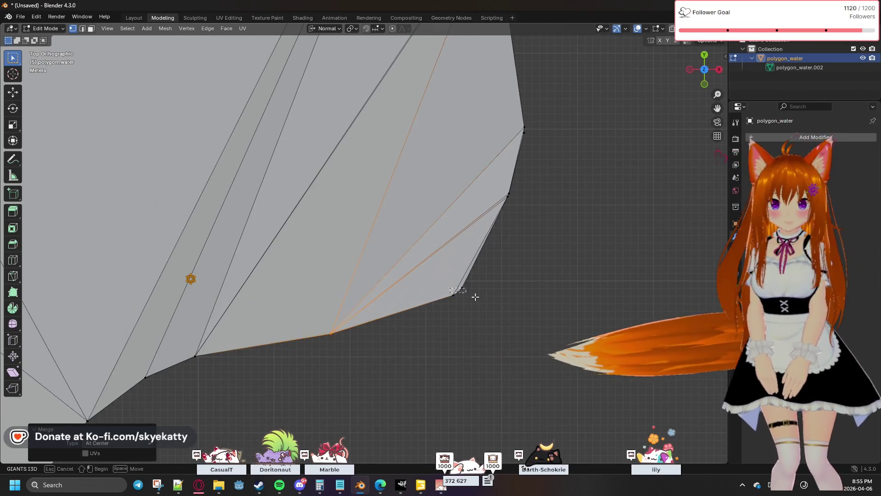
key("m")
Box-select the corner cluster and merge it At Center, undoing the bad corner merge
left_click_drag(496, 278, 433, 312)
key("m")
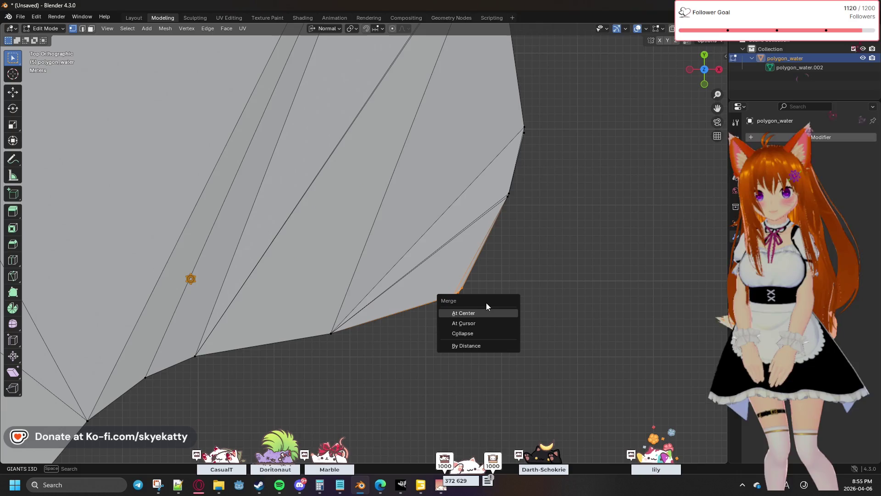
left_click(488, 313)
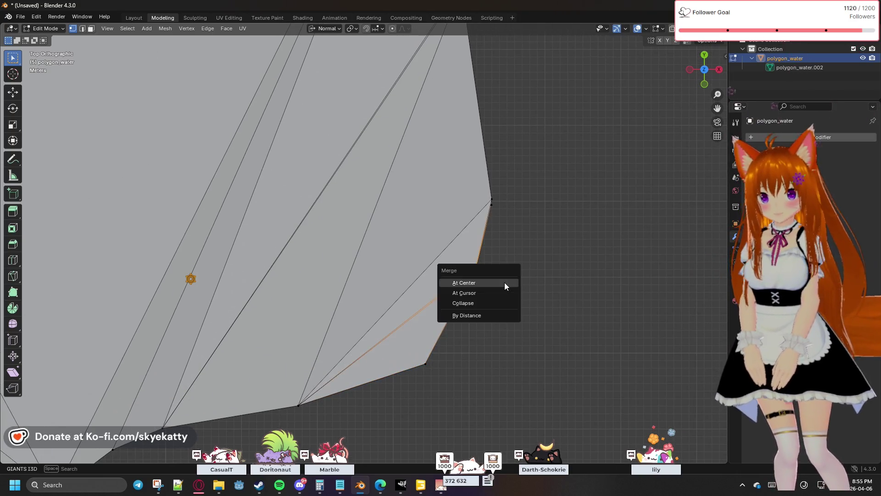
left_click(505, 283)
key("m")
left_click(498, 259)
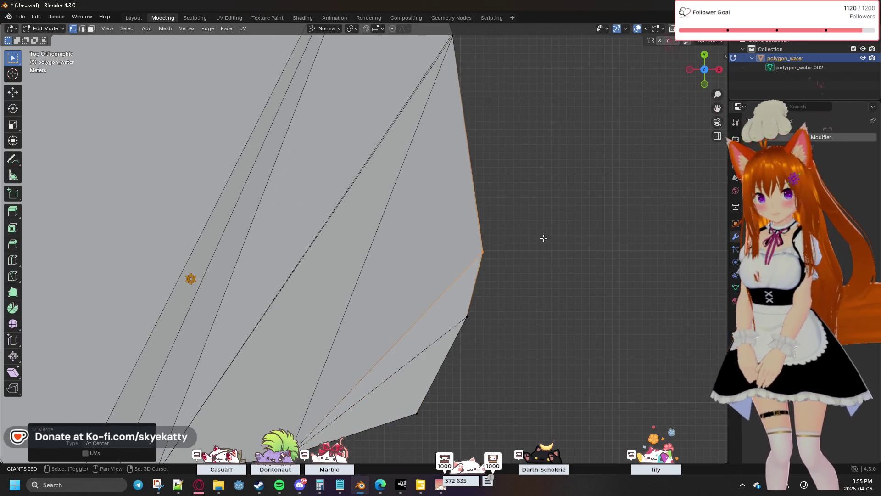
key("ctrl+z")
key("ctrl+z")
key("ctrl+z")
Retry merging the corner vertices At Center repeatedly, undoing each unwanted result
key("m")
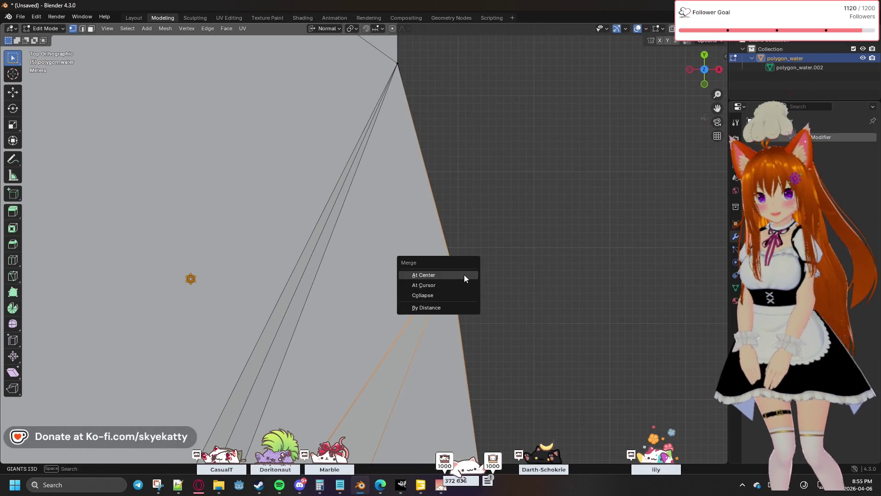
left_click(463, 275)
key("ctrl+z")
key("ctrl+z")
key("m")
left_click(459, 238)
key("ctrl+z")
key("ctrl+z")
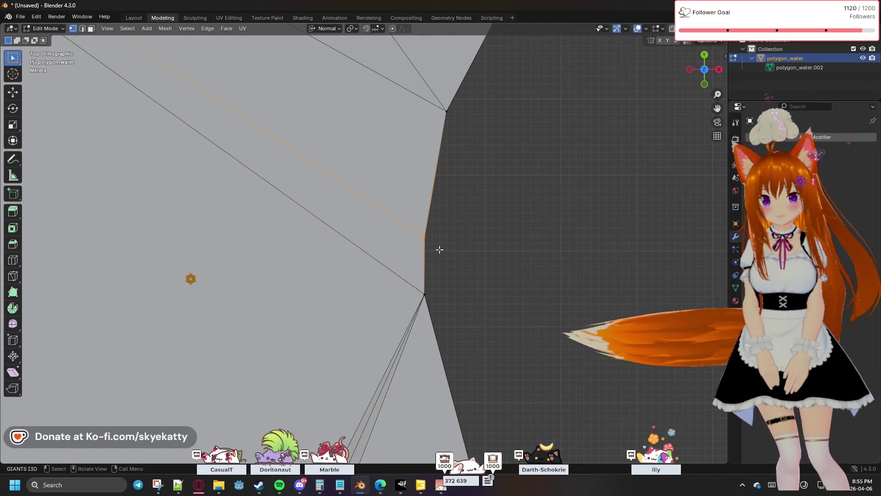
key("m")
left_click(441, 250)
key("ctrl+z")
key("ctrl+z")
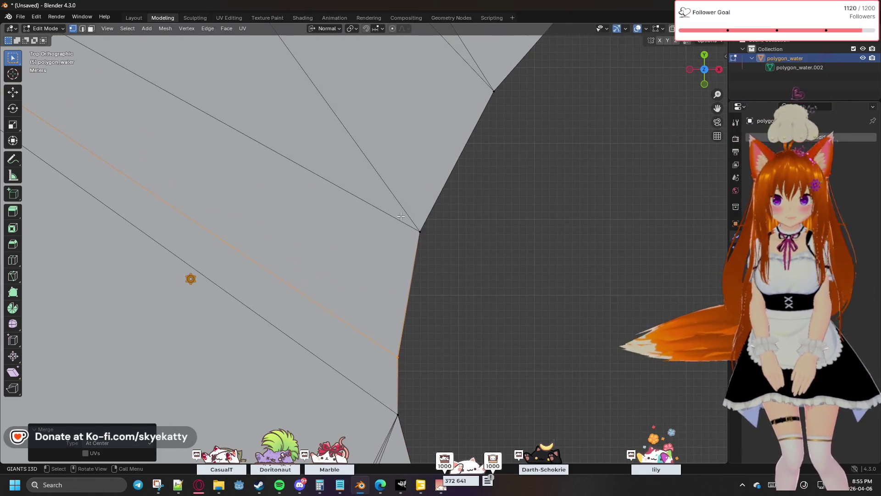
After more undone attempts, box-select the corner junction vertices and merge them At Center
key("m")
left_click(425, 235)
key("ctrl+z")
key("ctrl+z")
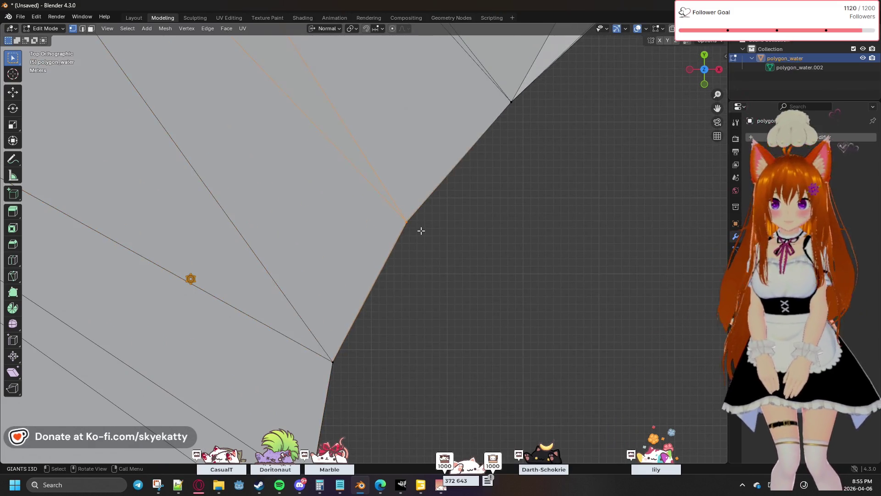
key("m")
left_click(421, 231)
key("ctrl+z")
key("ctrl+z")
left_click_drag(412, 198, 435, 214)
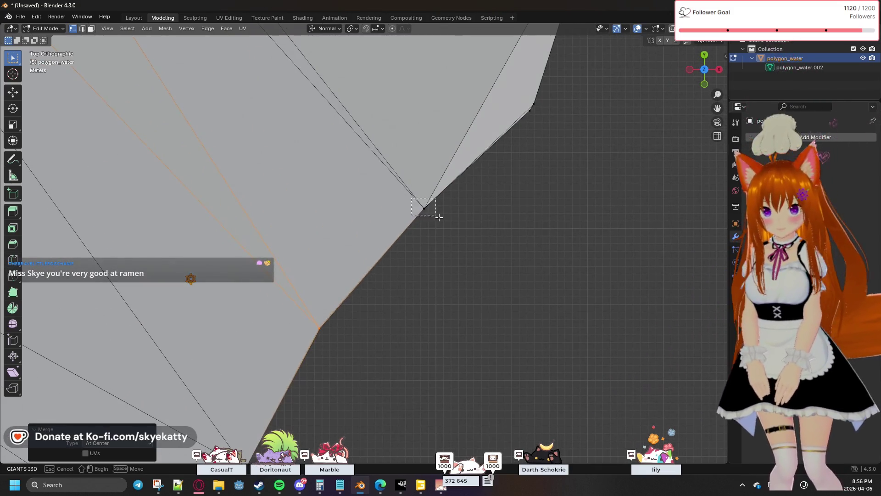
key("m")
left_click(416, 217)
key("ctrl+z")
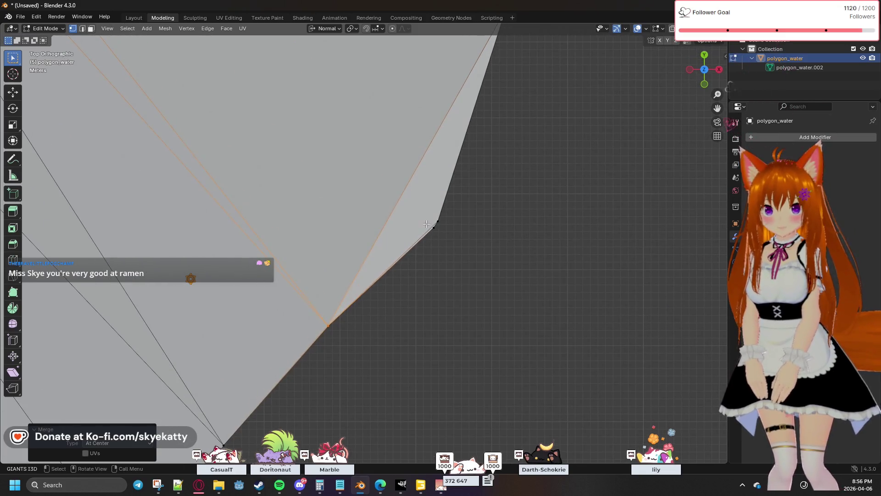
Merge the remaining corner vertices At Center and pan to the next corner
key("m")
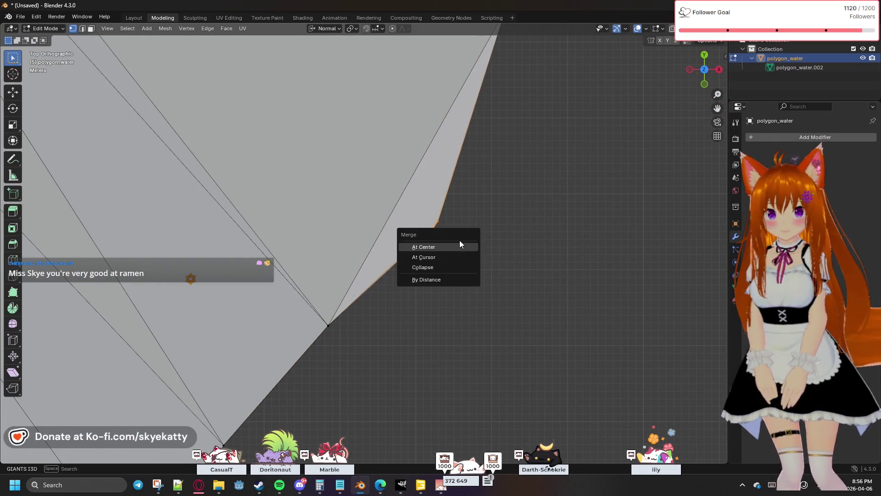
left_click(461, 246)
key("m")
left_click(494, 200)
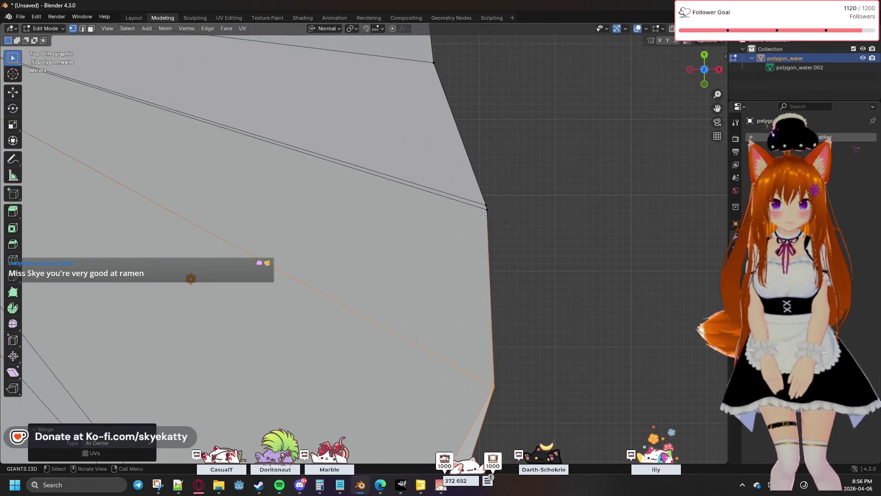
left_click_drag(499, 219, 496, 211)
scroll(504, 209, "down", 3)
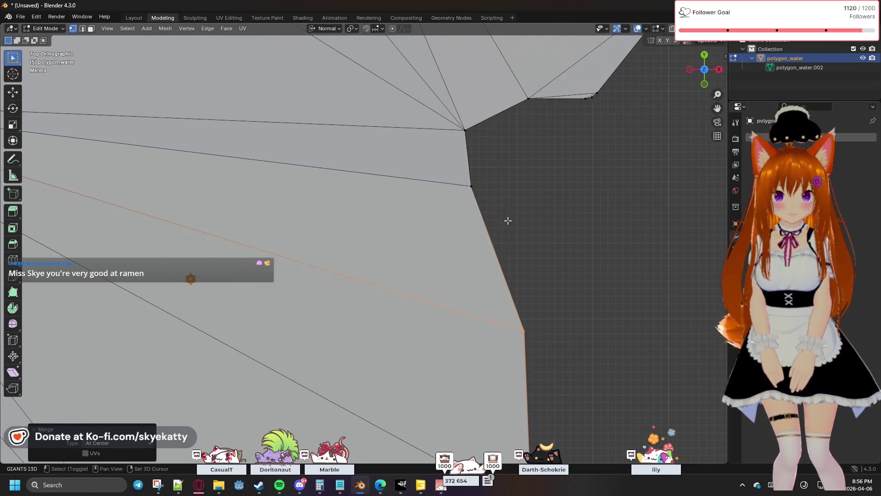
mouse_move(524, 196)
middle_mouse_down("shift")
mouse_move(450, 221)
mouse_move(423, 281)
mouse_move(368, 263)
mouse_move(414, 256)
middle_mouse_up("shift")
Merge two more junction clusters At Center and bring the next fan of vertices into view
left_click(429, 235)
key("m")
left_click(434, 221)
mouse_move(466, 223)
middle_mouse_down("shift")
mouse_move(515, 191)
mouse_move(465, 263)
mouse_move(428, 265)
middle_mouse_up("shift")
key("m")
left_click(417, 220)
mouse_move(461, 214)
middle_mouse_down("shift")
mouse_move(462, 246)
mouse_move(433, 235)
middle_mouse_up("shift")
scroll(432, 234, "down", 2)
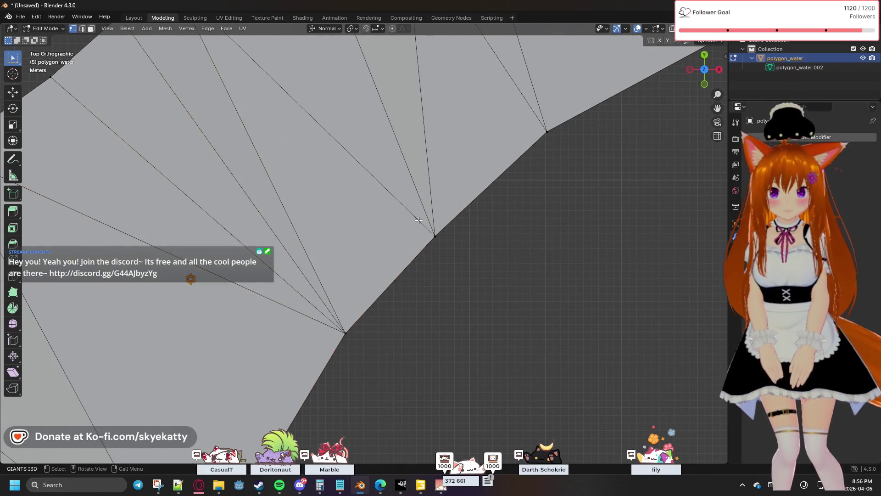
scroll(441, 241, "down", 2)
scroll(454, 255, "down", 2)
scroll(457, 256, "down", 4)
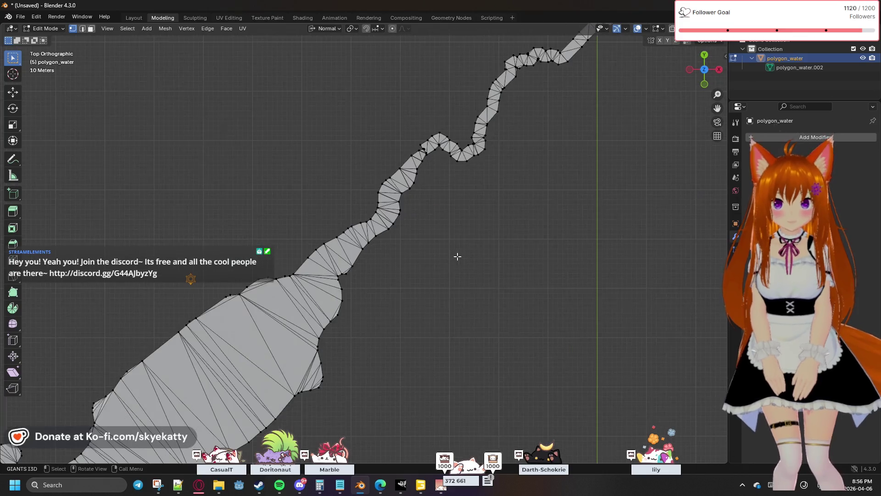
scroll(451, 241, "up", 1)
scroll(444, 227, "up", 1)
scroll(437, 210, "up", 2)
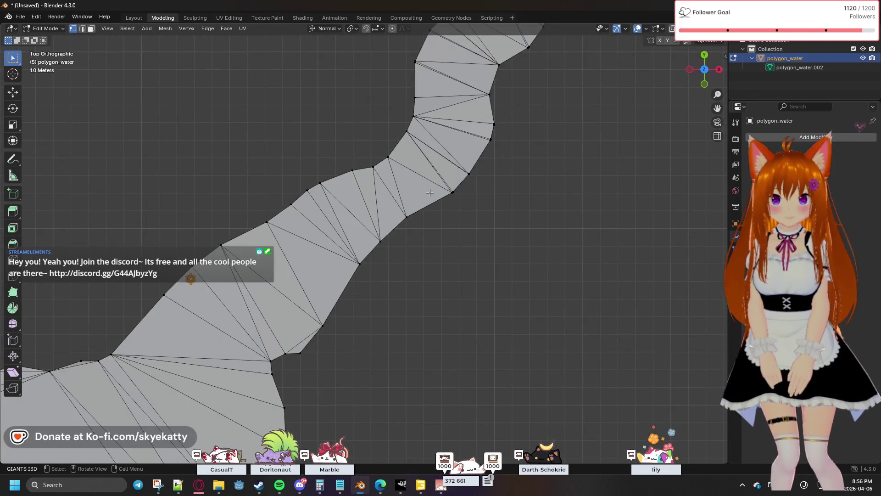
scroll(430, 192, "down", 2)
scroll(430, 192, "down", 2)
scroll(430, 192, "down", 2)
scroll(430, 192, "down", 1)
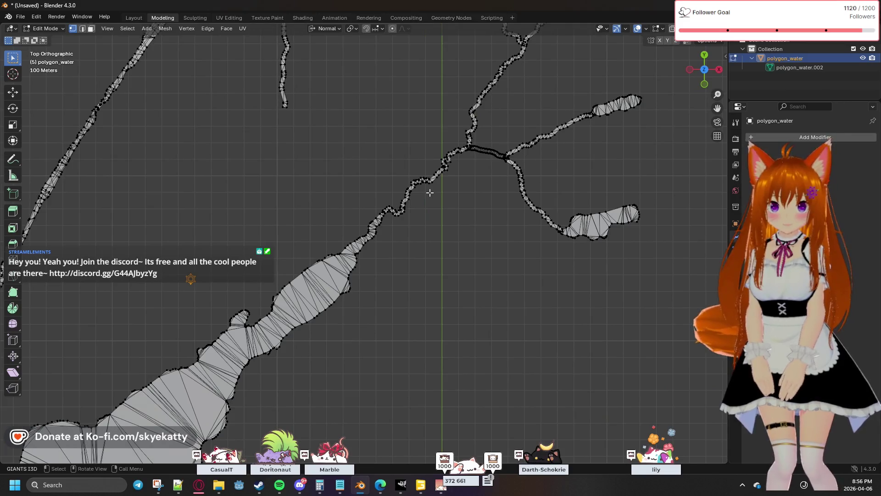
middle_click_drag(385, 303, 511, 170, "shift")
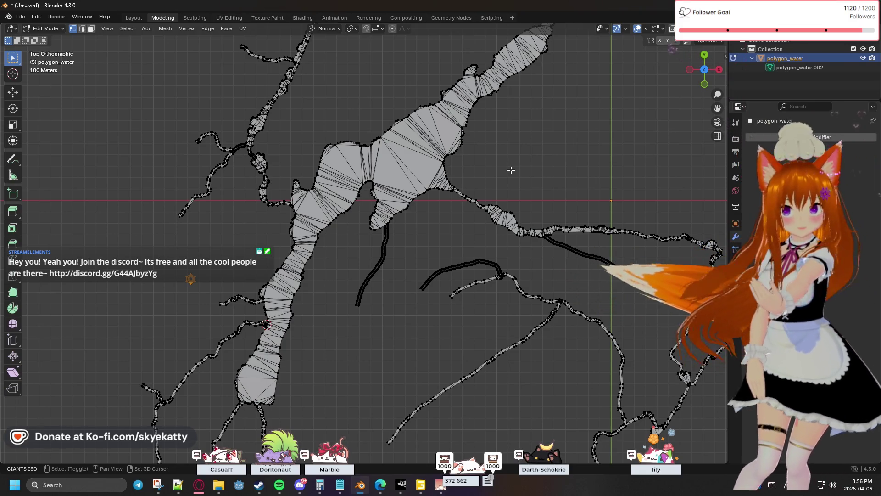
scroll(511, 170, "down", 2)
scroll(511, 170, "down", 2)
scroll(509, 171, "down", 2)
scroll(508, 171, "down", 1)
scroll(481, 186, "up", 1)
scroll(448, 206, "down", 1)
scroll(413, 225, "down", 1)
scroll(414, 225, "up", 2)
scroll(482, 227, "up", 5)
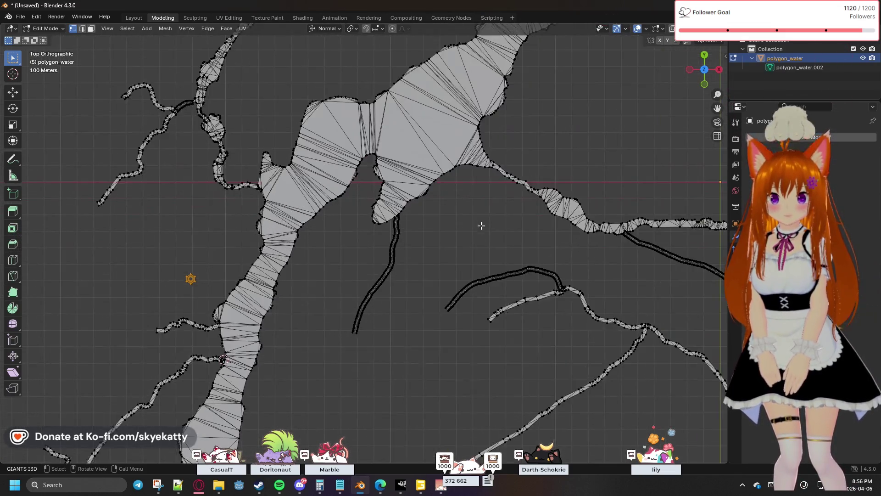
scroll(531, 221, "up", 3)
scroll(514, 161, "up", 2)
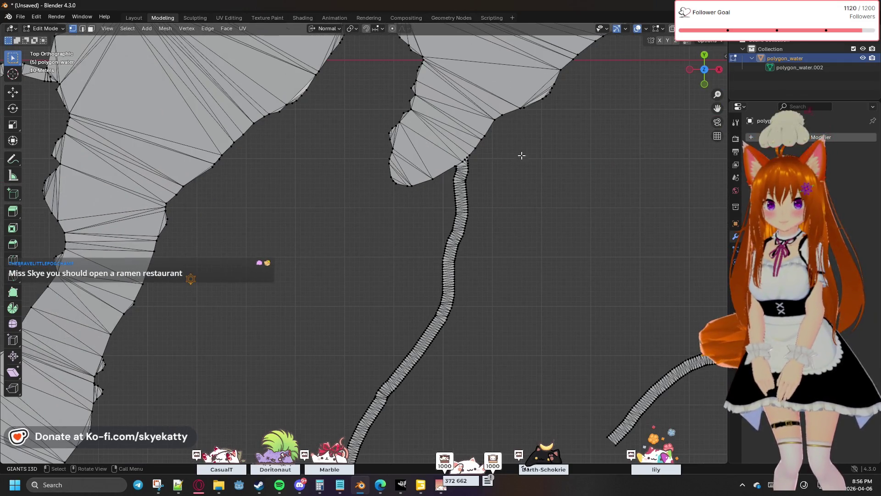
scroll(516, 159, "up", 2)
scroll(559, 131, "up", 2)
scroll(438, 257, "up", 2)
scroll(453, 227, "up", 1)
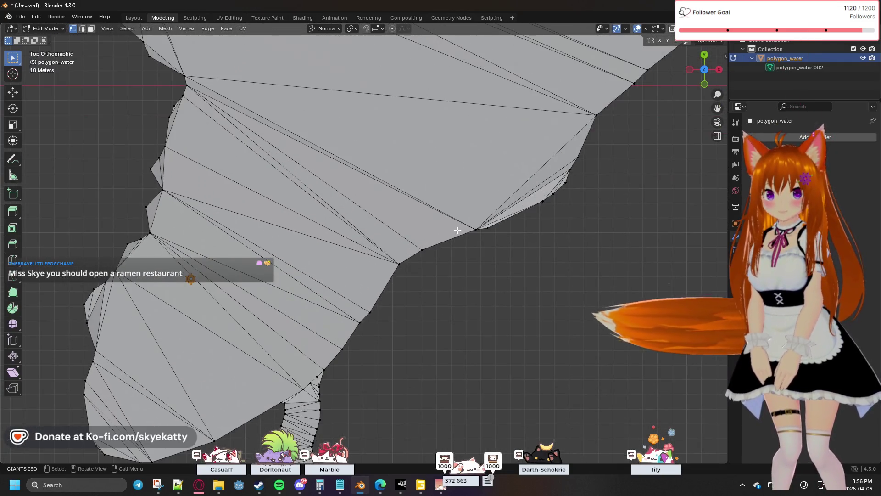
scroll(458, 230, "down", 3)
scroll(502, 226, "down", 3)
scroll(502, 227, "down", 3)
scroll(503, 227, "down", 3)
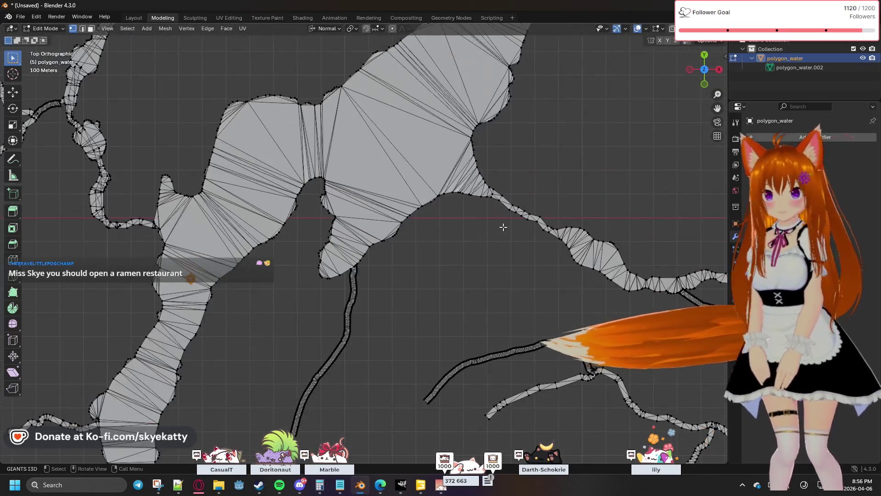
scroll(503, 226, "up", 2)
scroll(486, 207, "up", 2)
scroll(462, 110, "up", 2)
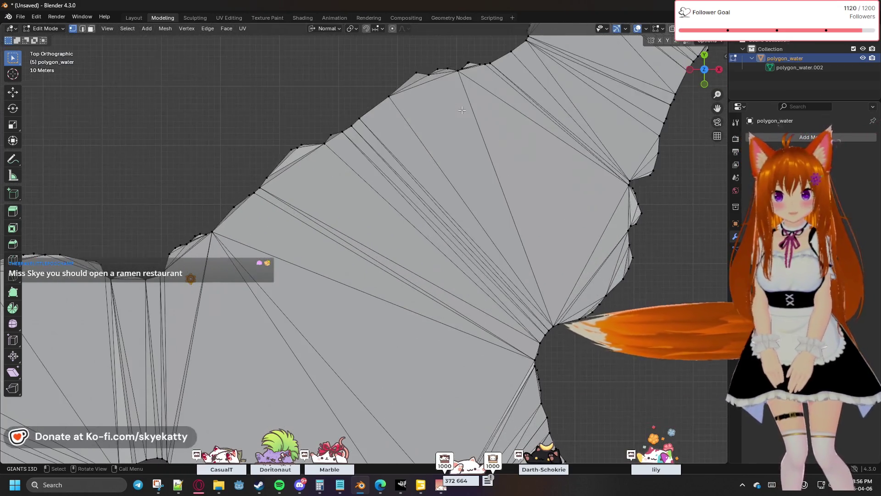
scroll(461, 110, "down", 2)
scroll(461, 111, "down", 1)
scroll(472, 154, "up", 4)
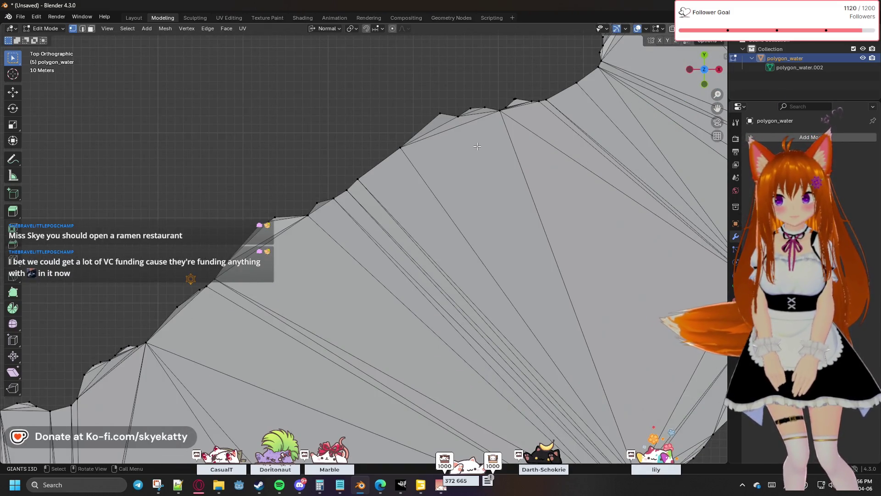
scroll(476, 146, "down", 2)
scroll(530, 102, "down", 2)
scroll(509, 145, "up", 2)
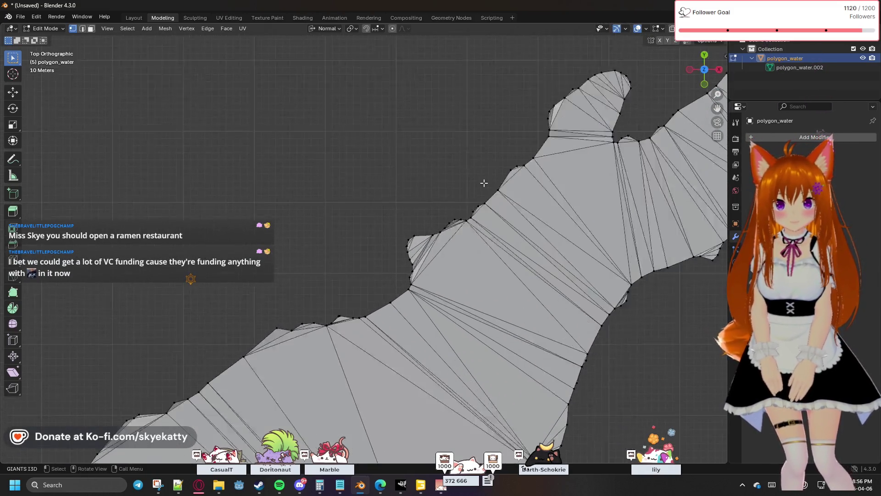
scroll(489, 189, "up", 2)
scroll(315, 246, "down", 2)
scroll(349, 250, "down", 1)
scroll(368, 250, "up", 2)
scroll(392, 239, "up", 2)
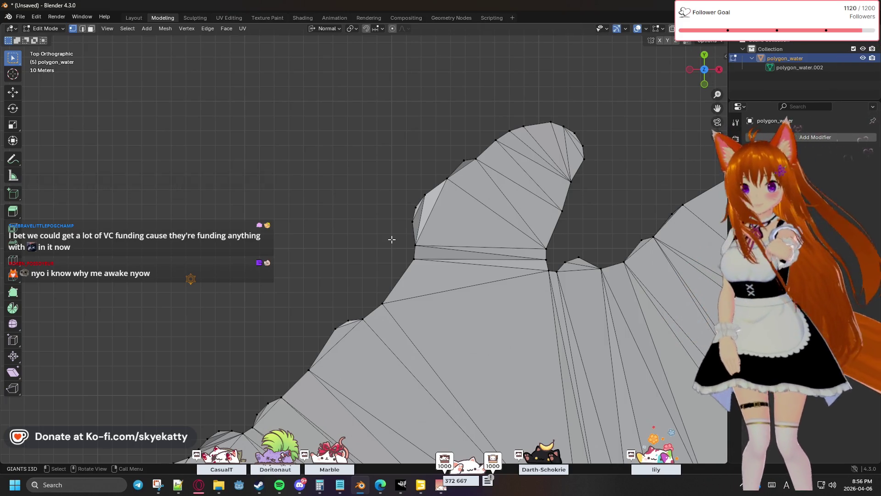
scroll(427, 248, "down", 2)
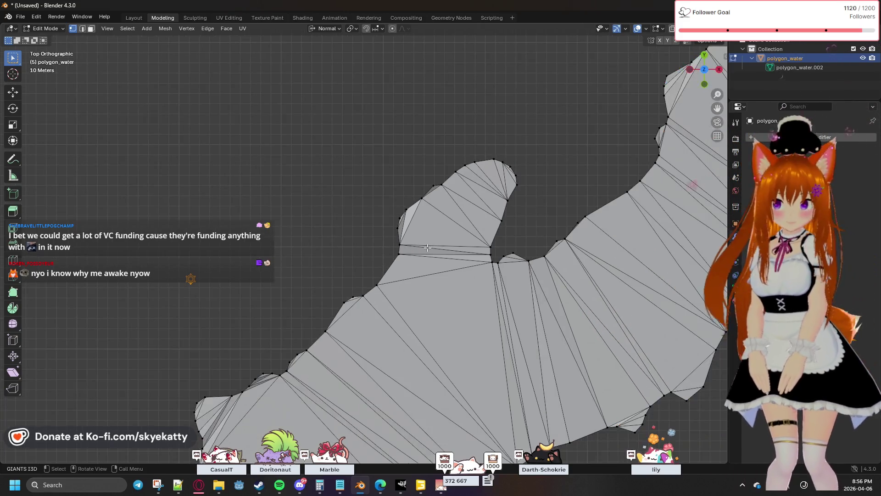
scroll(427, 248, "up", 1)
middle_click_drag(560, 222, 408, 242, "shift")
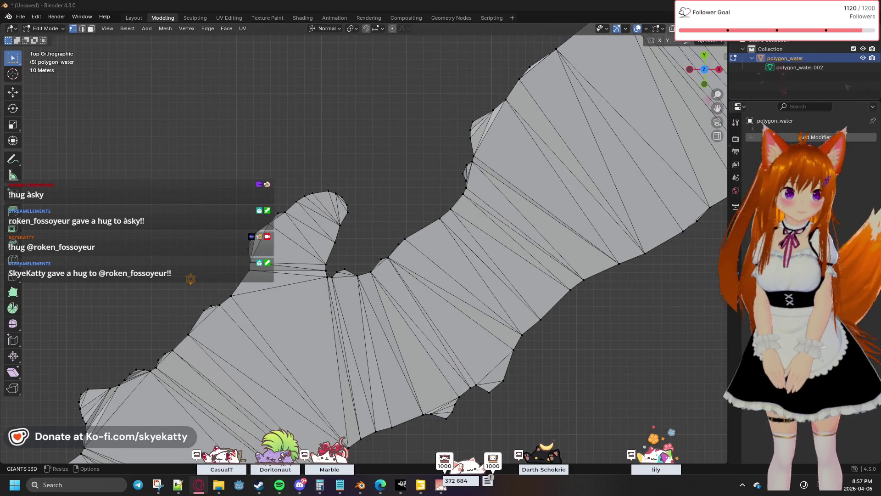
scroll(577, 256, "down", 1)
scroll(577, 257, "down", 4)
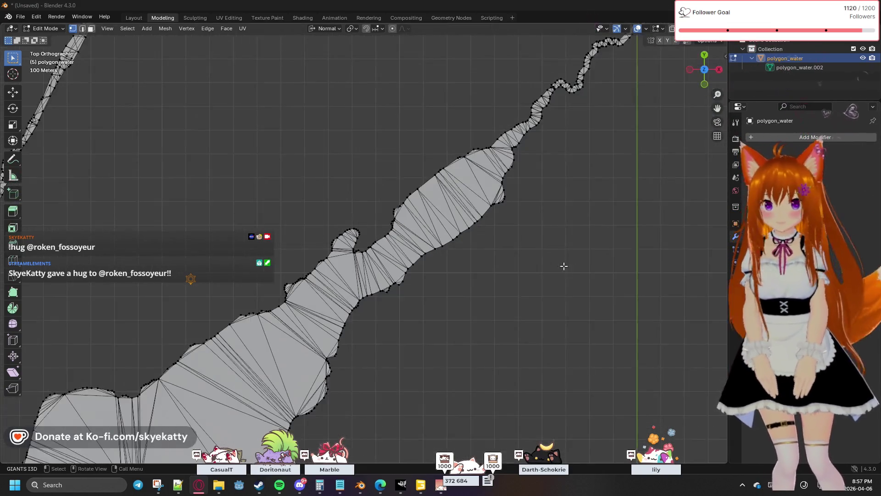
scroll(506, 242, "down", 3)
middle_click_drag(439, 298, 655, 163, "shift")
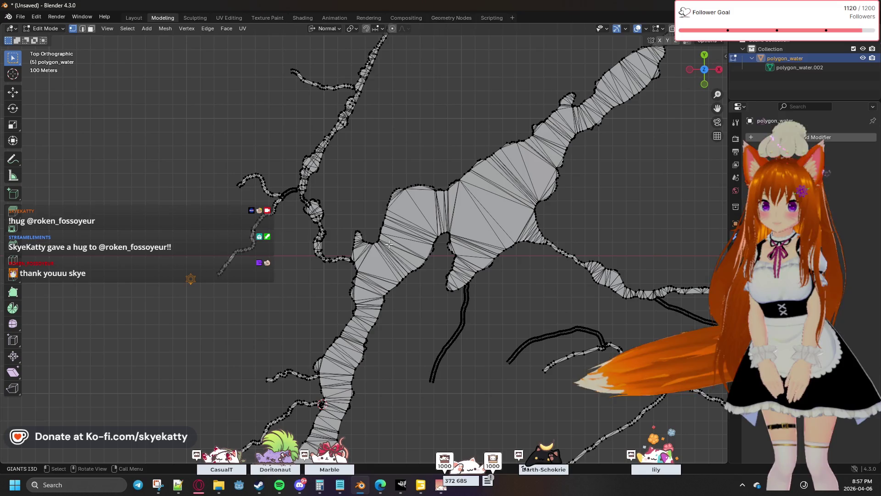
scroll(310, 216, "up", 2)
scroll(310, 215, "up", 3)
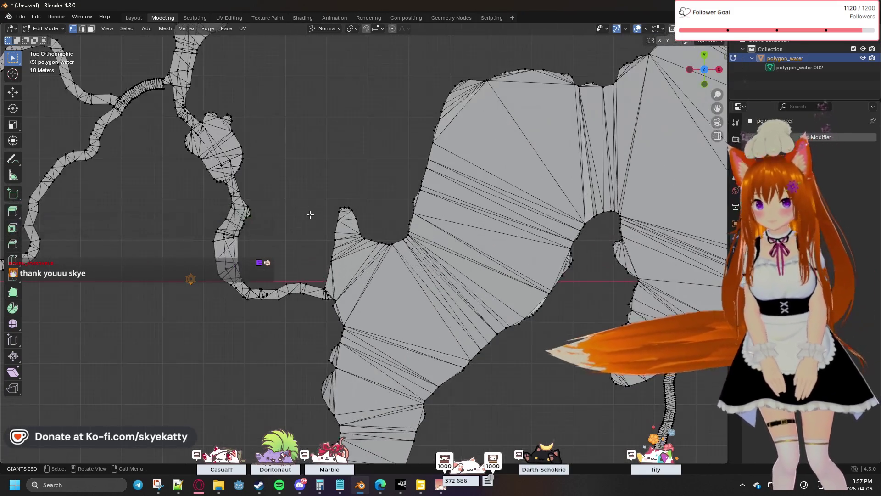
scroll(258, 192, "up", 2)
scroll(258, 193, "down", 2)
scroll(296, 126, "down", 1)
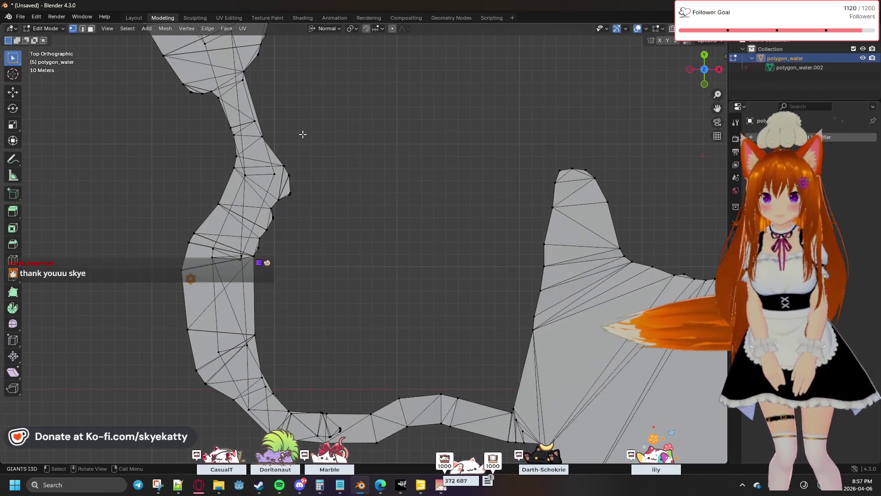
mouse_move(389, 181)
middle_mouse_down()
mouse_move(437, 257)
mouse_move(462, 275)
middle_mouse_up()
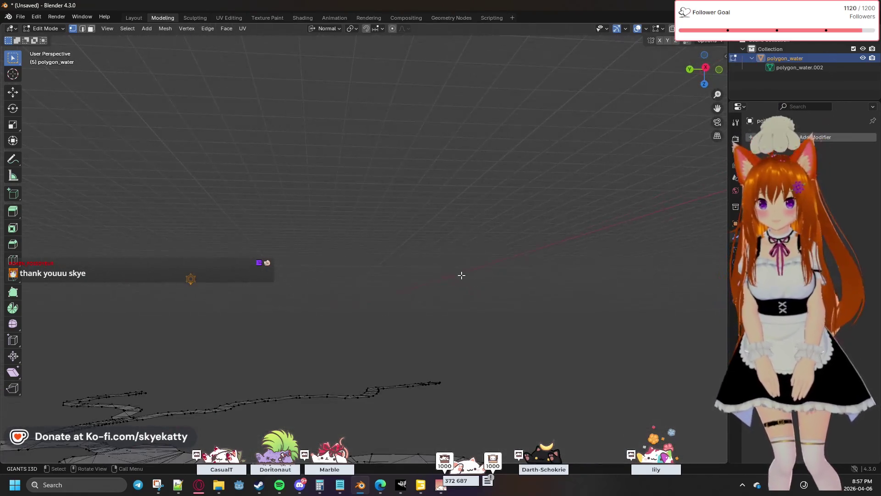
left_click(703, 83)
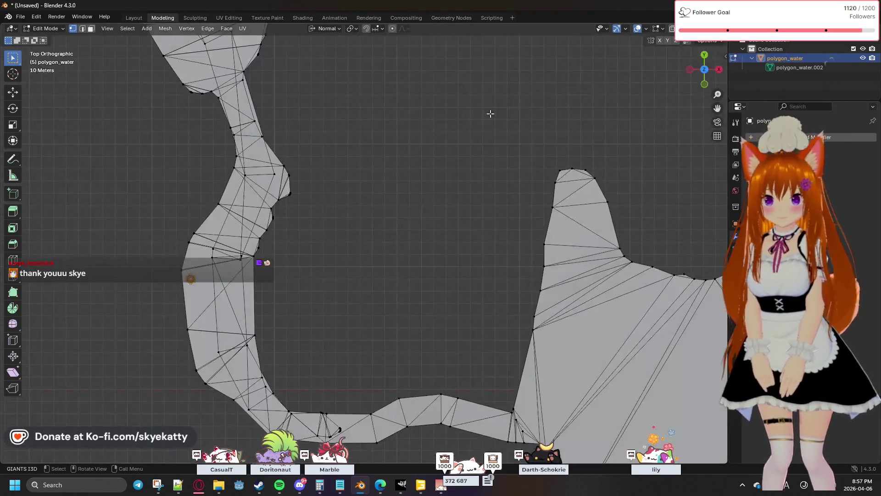
scroll(472, 199, "up", 2)
scroll(445, 277, "up", 2)
middle_click_drag(446, 267, 483, 148, "shift")
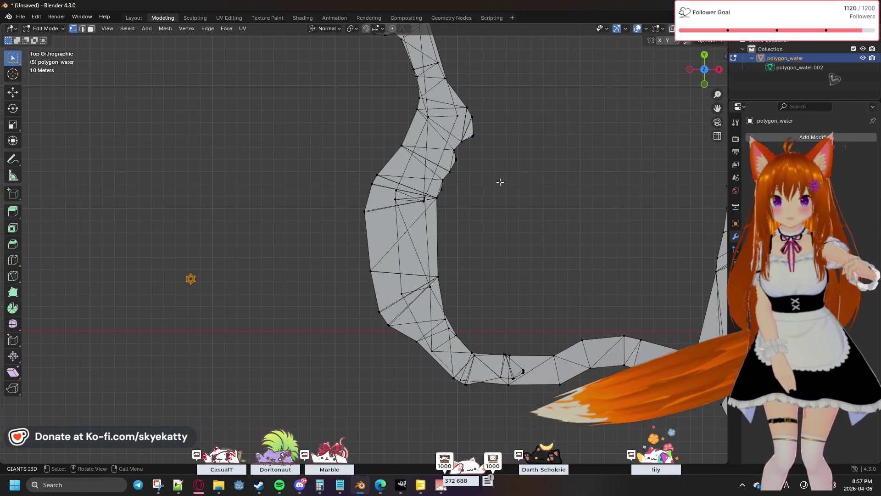
middle_click_drag(503, 184, 609, 246, "shift")
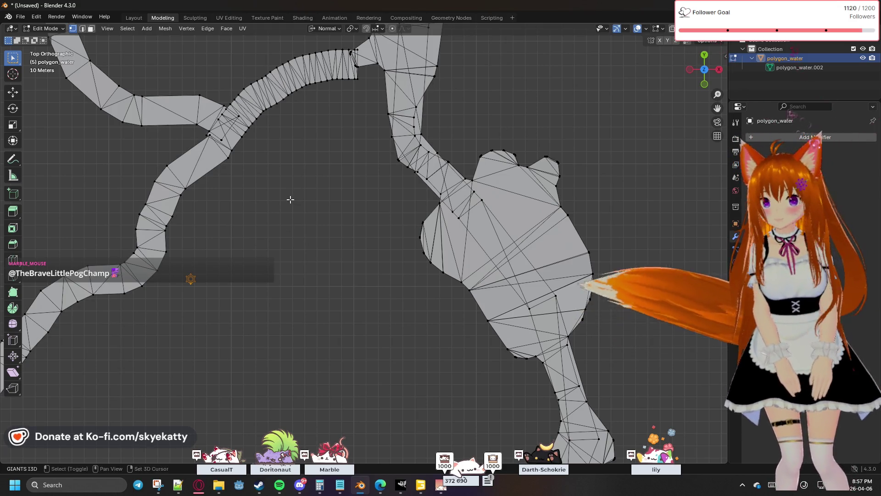
scroll(290, 199, "down", 2)
middle_click_drag(290, 199, 508, 278, "shift")
scroll(486, 213, "up", 3)
Check linked geometry (L) at the junction, then leave only the lone junction vertex selected
left_click(487, 217)
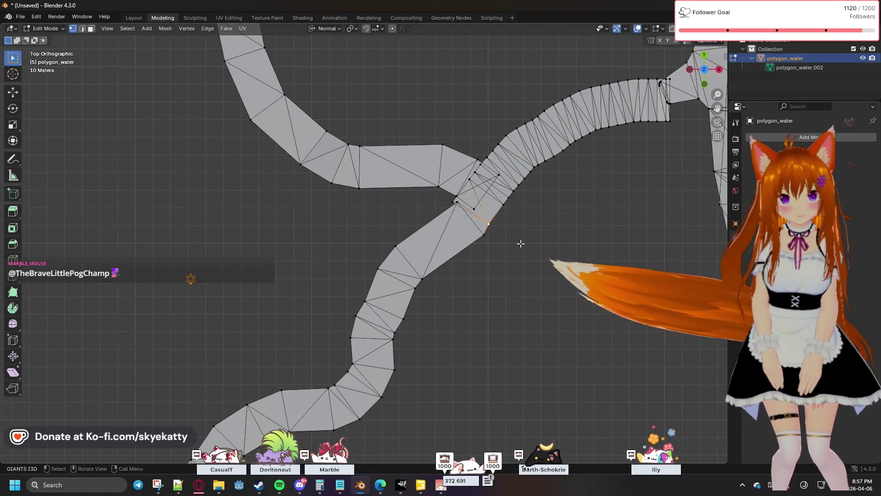
key("l")
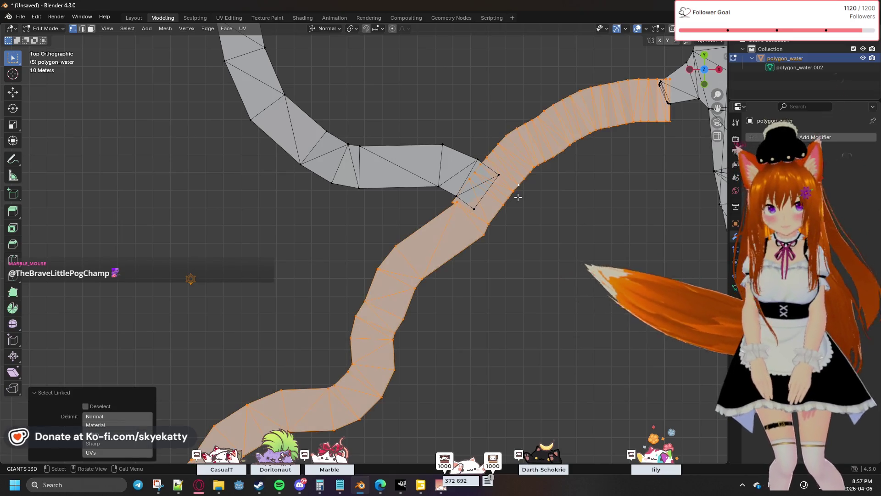
left_click(518, 197)
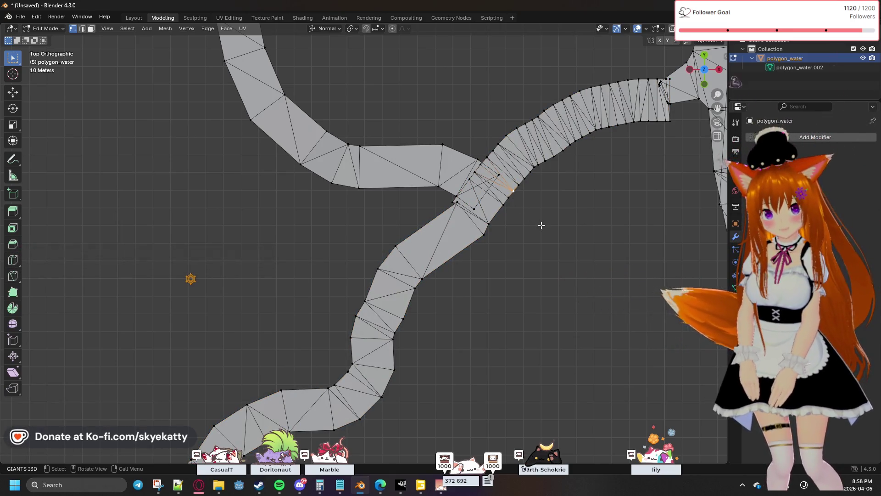
scroll(541, 225, "up", 1)
scroll(541, 223, "up", 2)
scroll(516, 220, "up", 2)
scroll(490, 218, "up", 2)
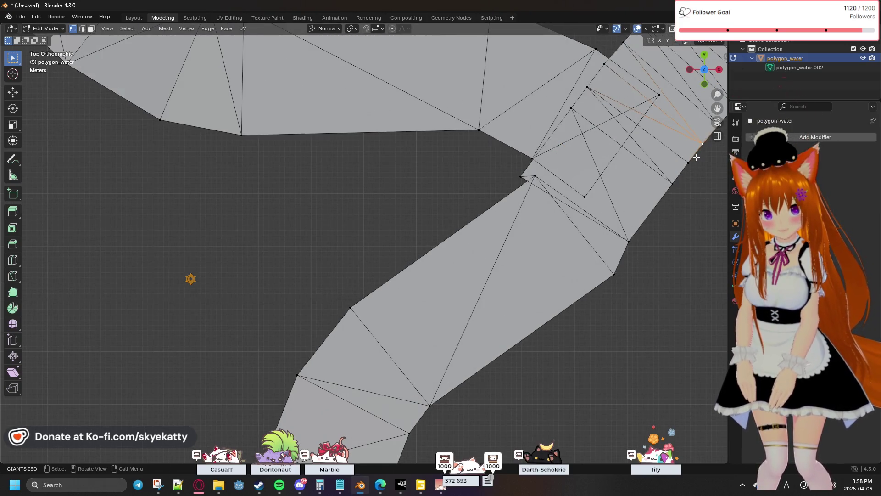
key("l")
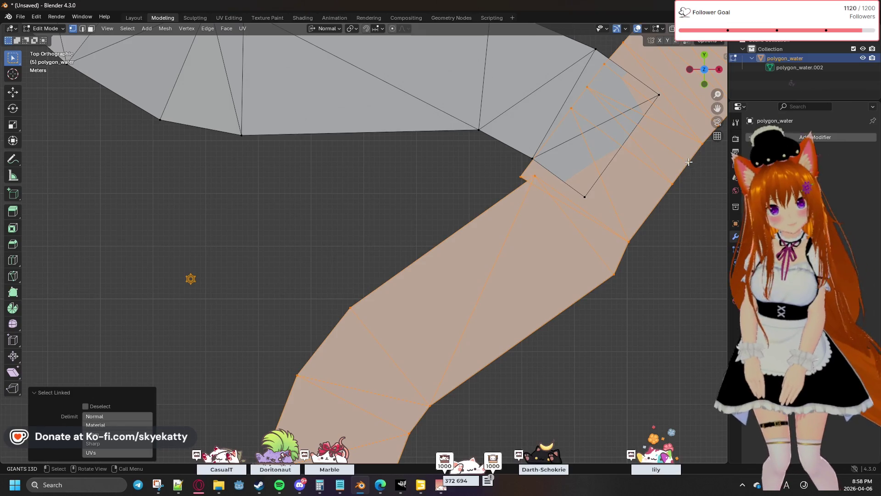
left_click(422, 181)
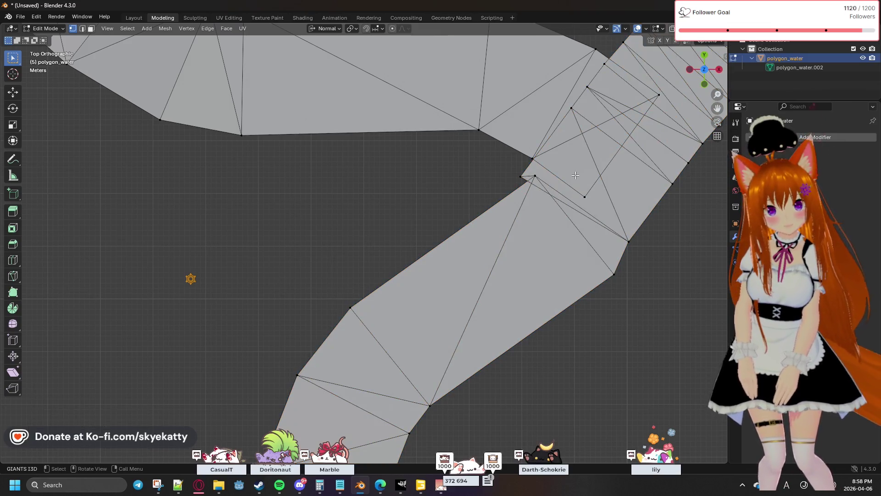
key("l")
left_click(532, 177)
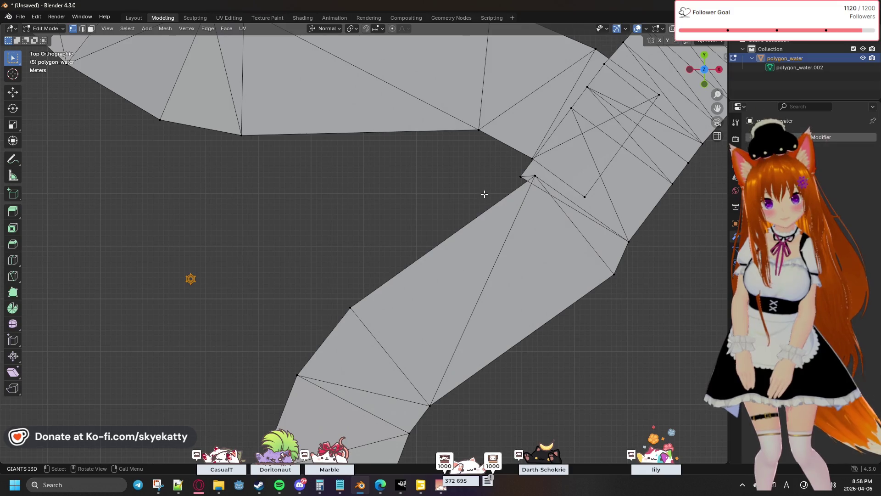
scroll(484, 194, "down", 1)
scroll(584, 203, "down", 1)
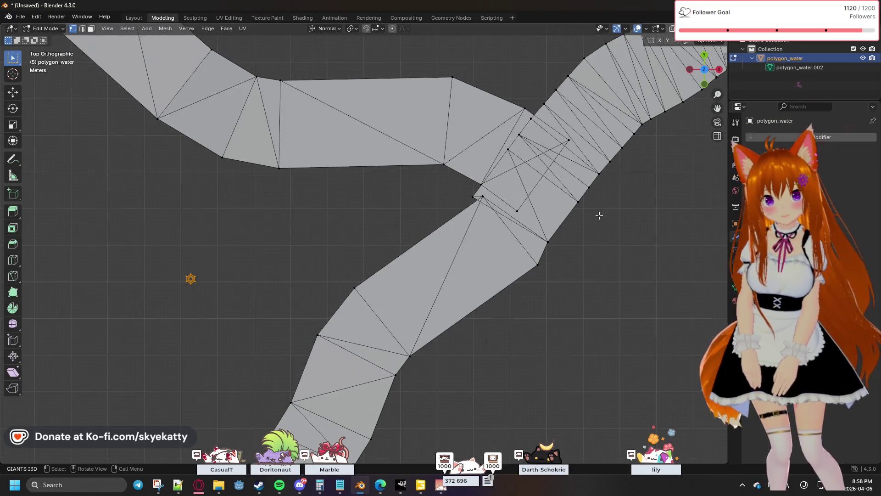
scroll(599, 215, "down", 3)
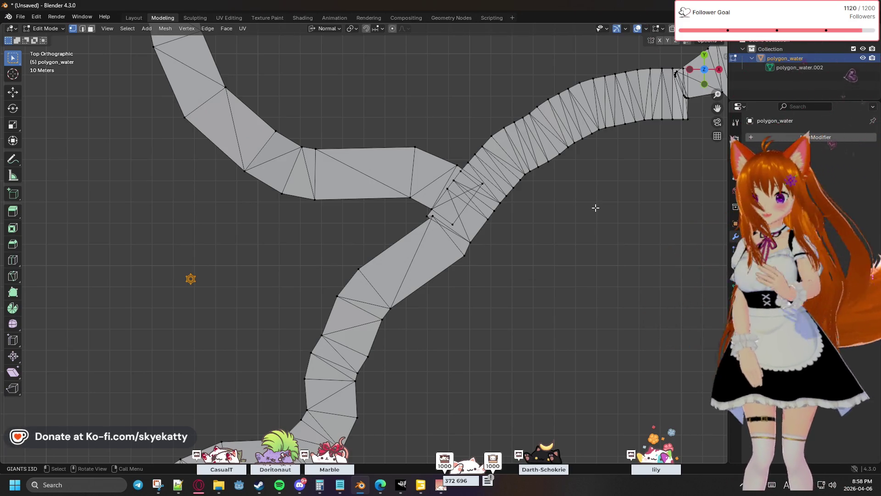
scroll(596, 207, "down", 2)
scroll(515, 183, "down", 2)
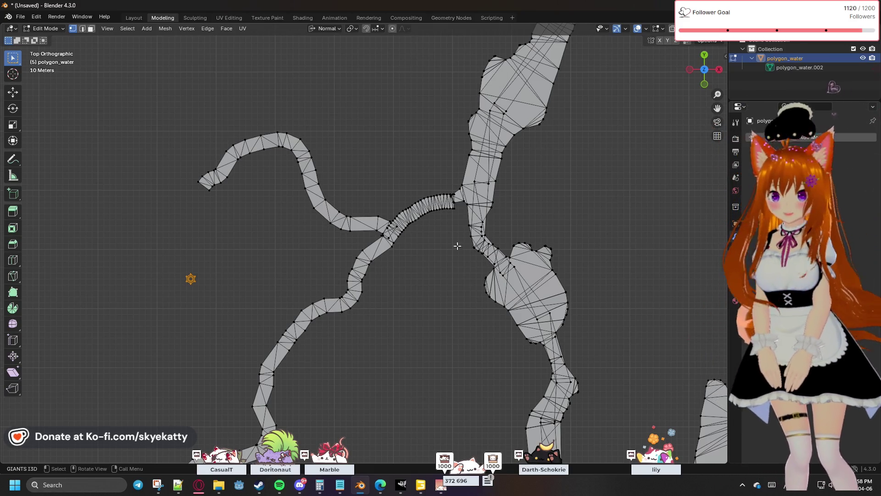
scroll(472, 294, "up", 2)
scroll(368, 262, "up", 2)
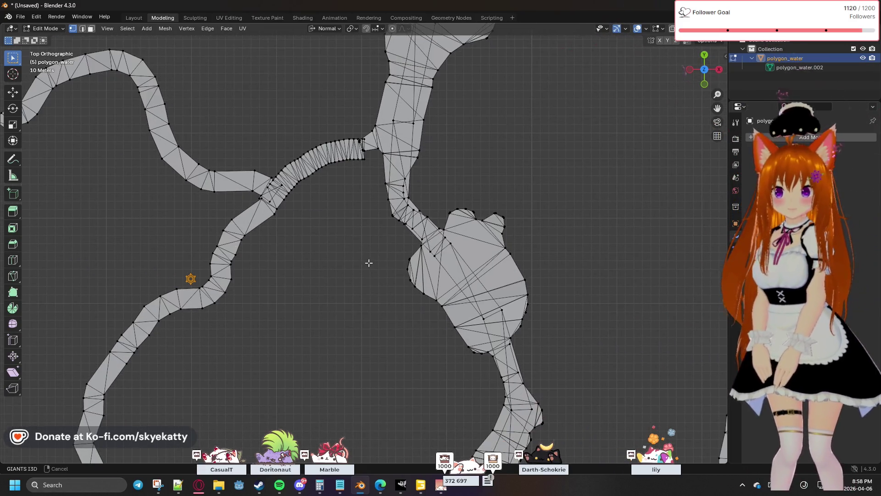
scroll(369, 264, "up", 1)
scroll(370, 264, "up", 1)
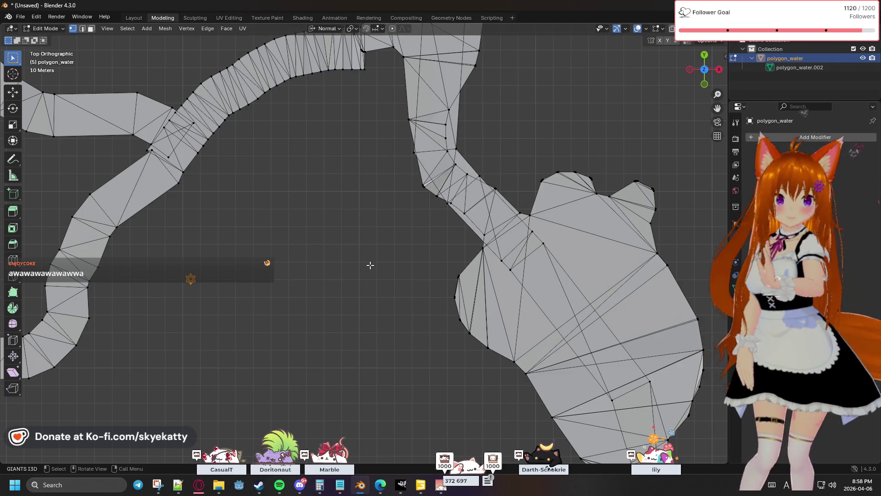
scroll(426, 217, "up", 1)
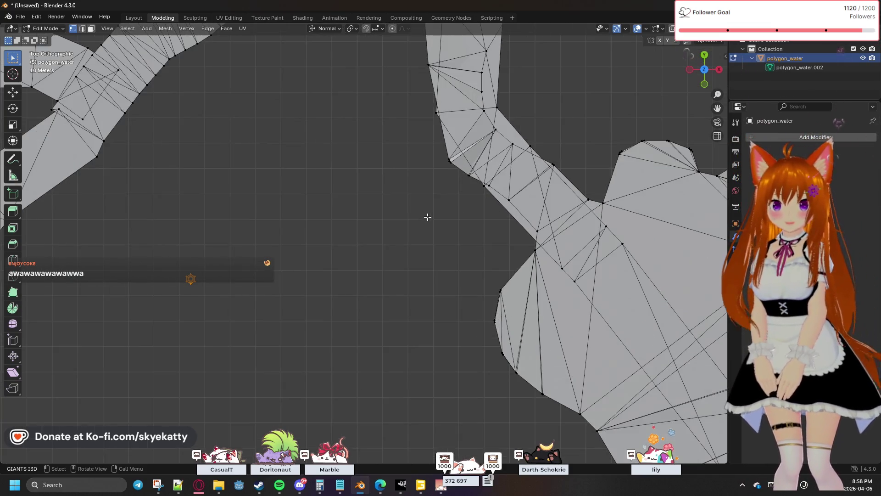
scroll(427, 216, "up", 1)
scroll(434, 226, "up", 1)
scroll(419, 252, "up", 1)
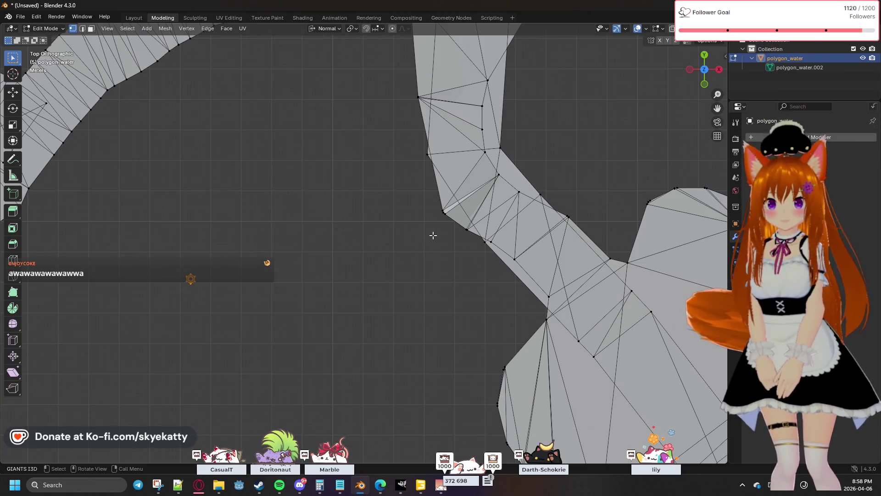
scroll(462, 264, "down", 1)
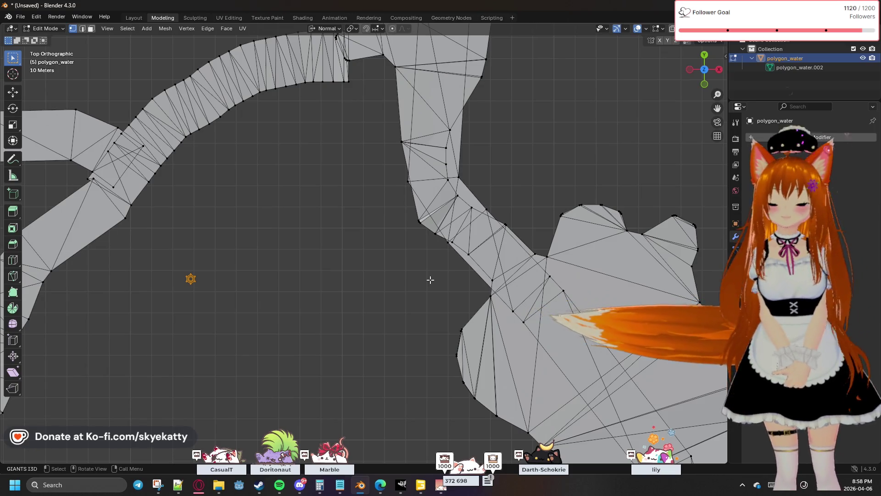
key("g")
key("s")
key("x")
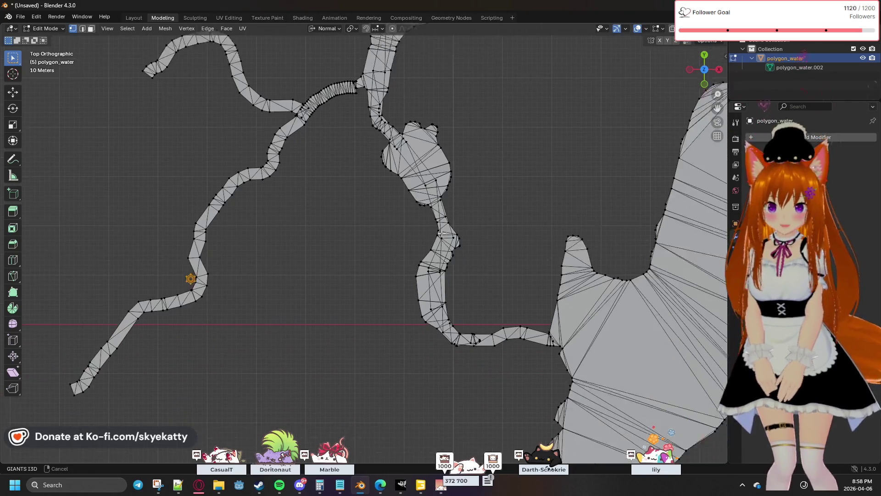
left_click(471, 317)
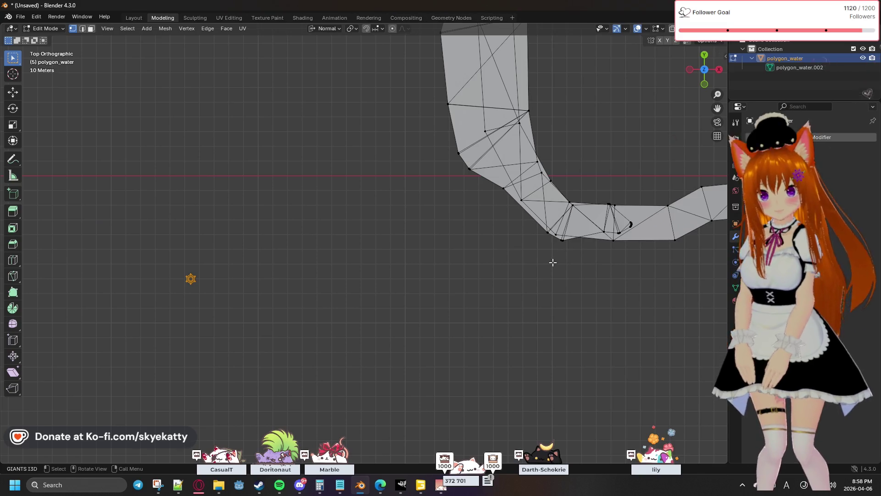
scroll(547, 267, "up", 1)
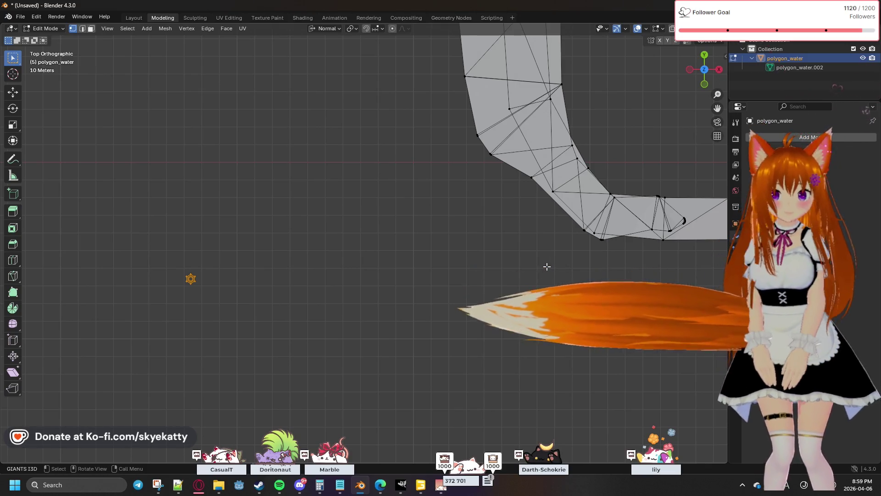
scroll(547, 267, "down", 1)
scroll(546, 265, "down", 1)
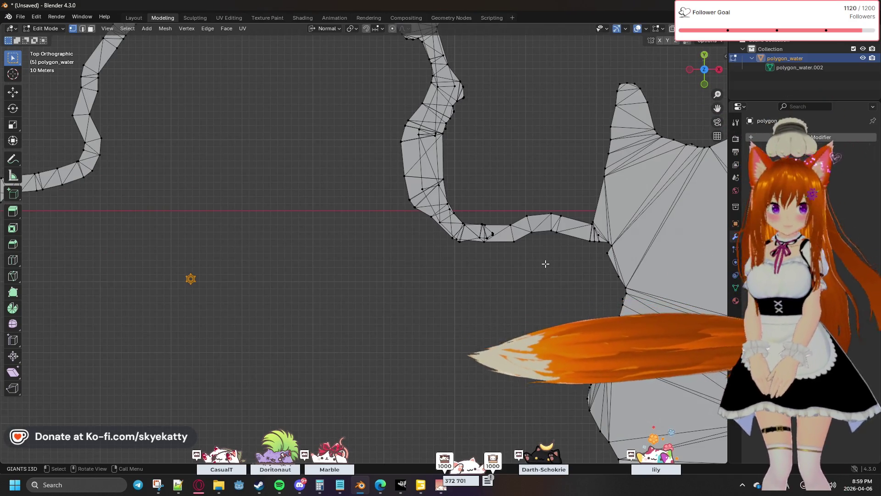
scroll(537, 268, "up", 3)
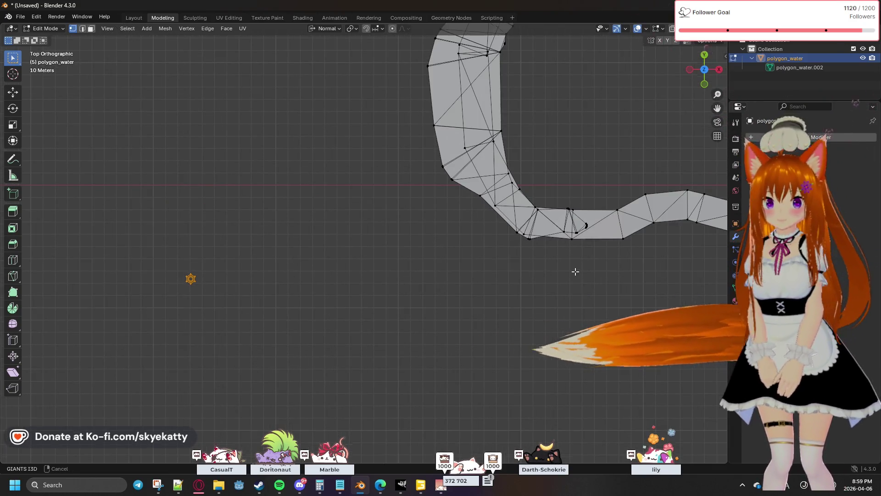
middle_click_drag(578, 271, 357, 277, "shift")
scroll(404, 259, "down", 2)
scroll(395, 260, "up", 2)
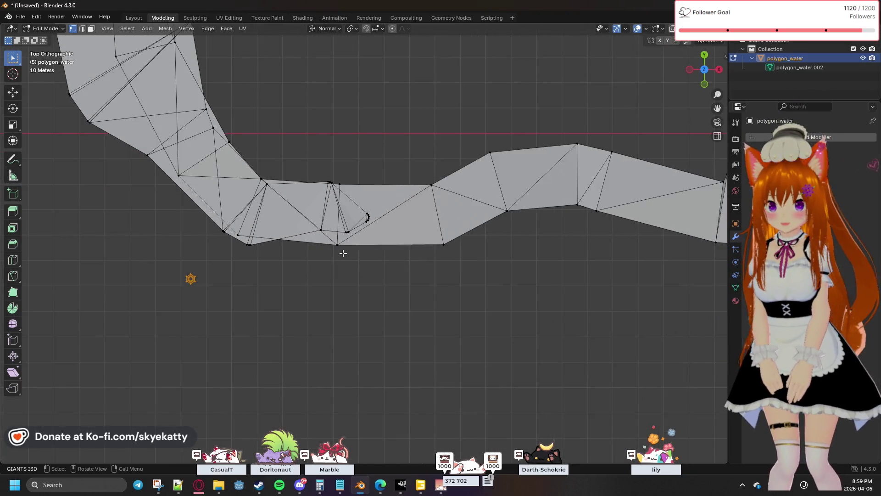
scroll(346, 249, "down", 2)
scroll(346, 249, "down", 2)
scroll(350, 245, "down", 2)
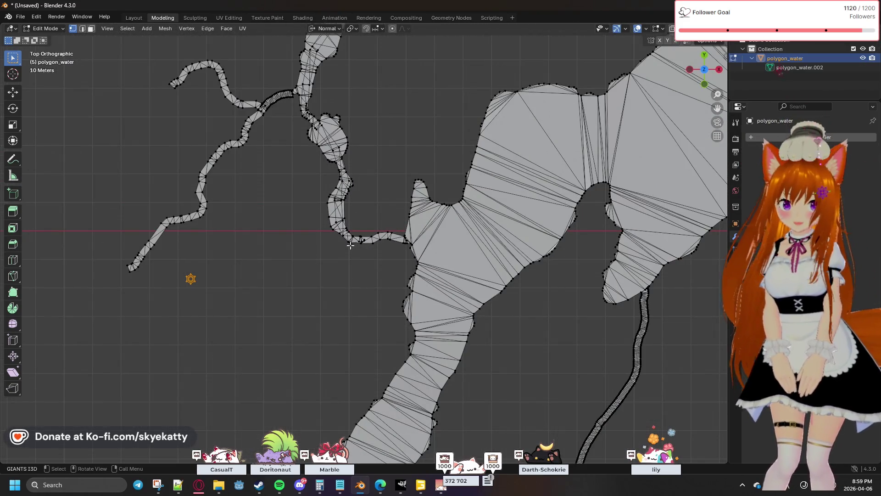
scroll(350, 244, "down", 1)
scroll(351, 246, "down", 1)
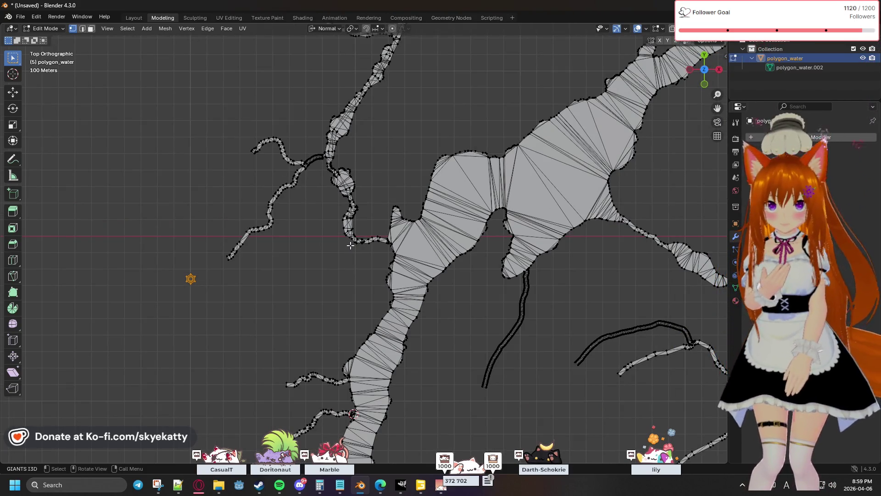
scroll(351, 243, "down", 1)
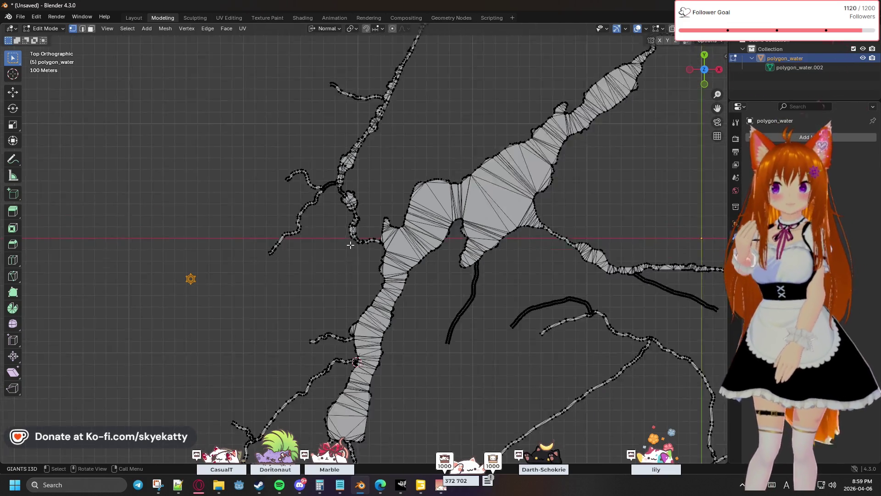
scroll(350, 242, "down", 1)
scroll(351, 244, "down", 1)
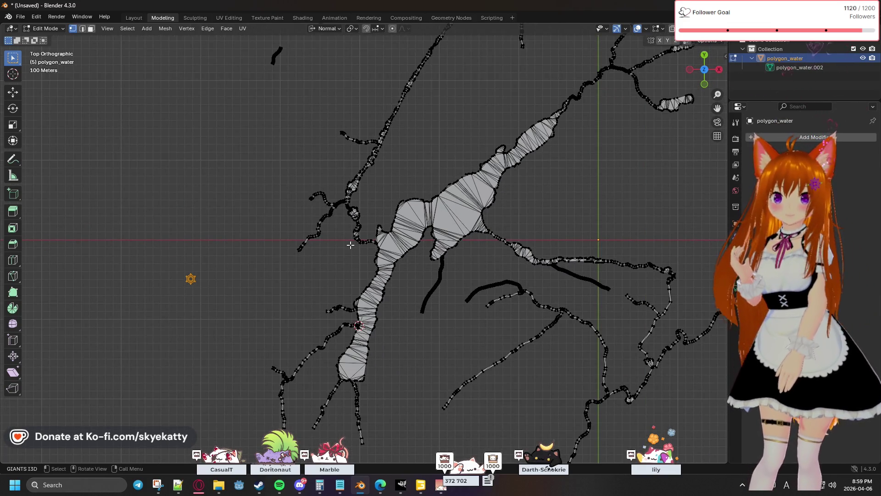
scroll(350, 244, "down", 1)
scroll(351, 245, "down", 1)
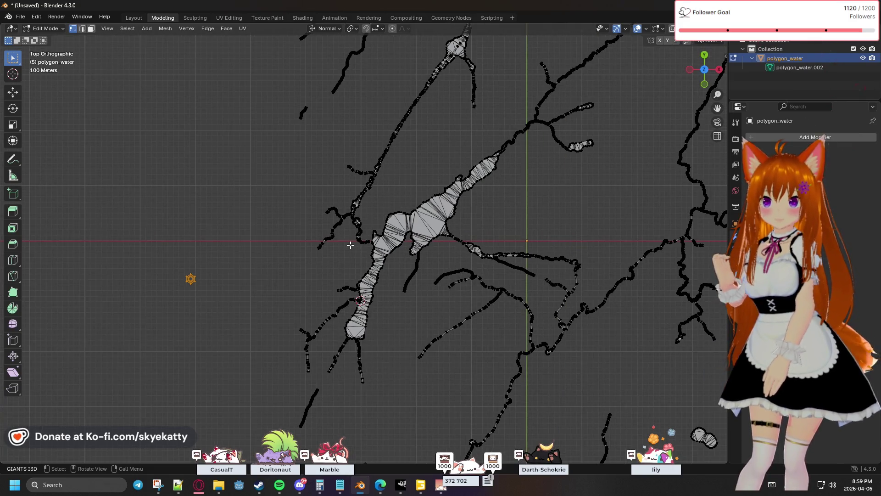
scroll(351, 244, "down", 1)
scroll(350, 244, "up", 1)
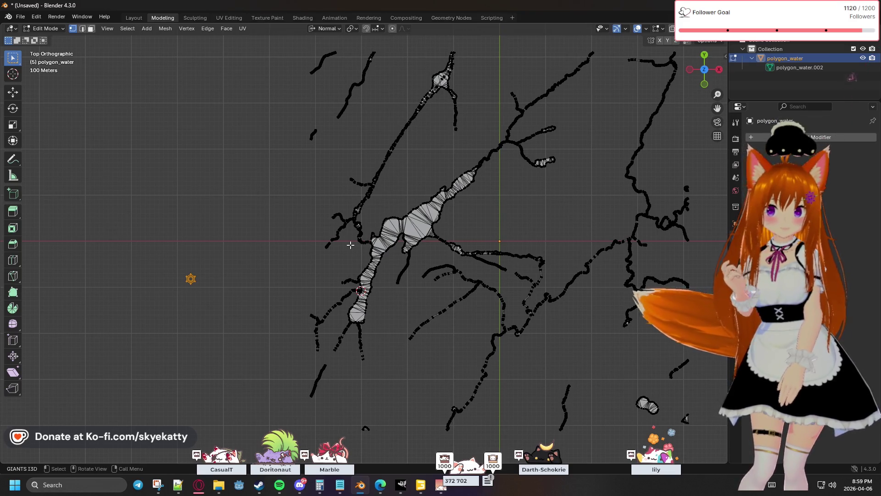
scroll(351, 244, "up", 1)
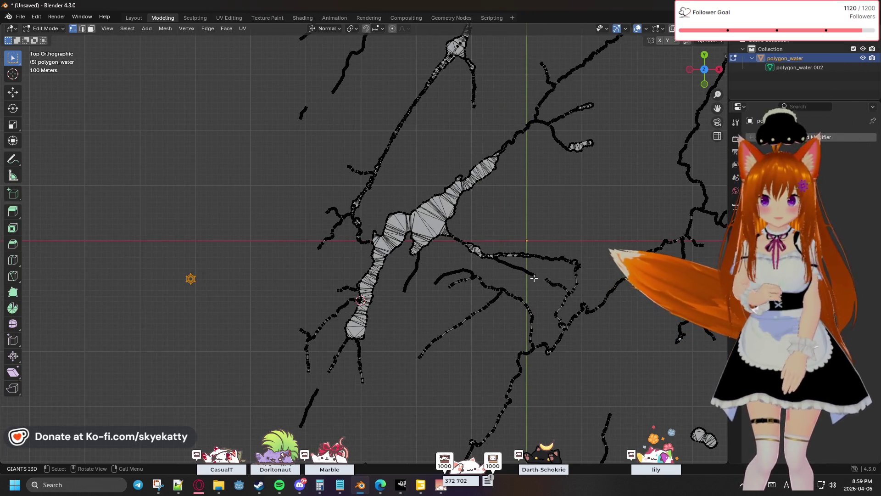
middle_click_drag(640, 365, 508, 255, "shift")
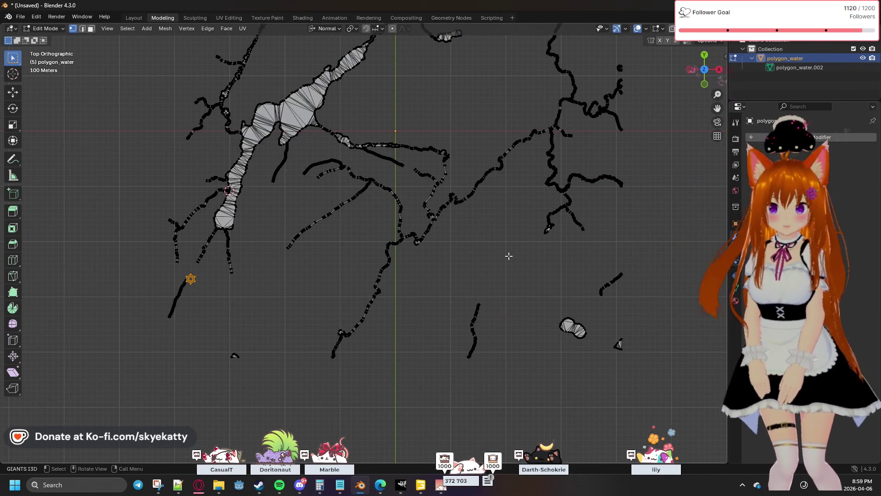
scroll(508, 255, "up", 2, "shift")
scroll(507, 315, "up", 1, "shift")
scroll(507, 324, "up", 2, "shift")
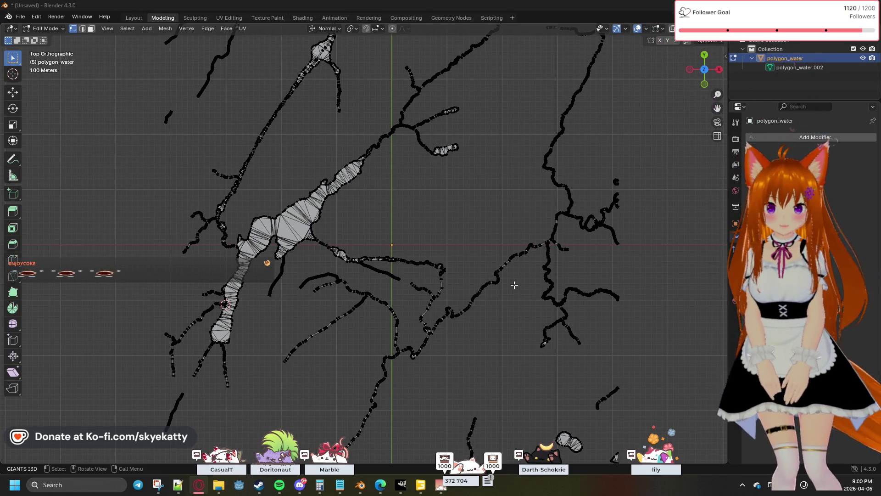
middle_click_drag(464, 268, 486, 145, "shift")
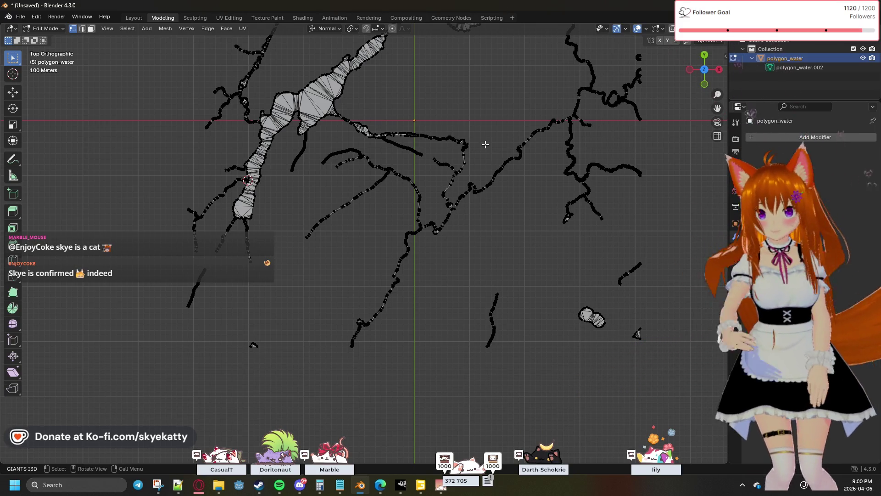
mouse_move(441, 178)
middle_mouse_down("shift")
mouse_move(507, 284)
mouse_move(610, 334)
mouse_move(483, 311)
middle_mouse_up("shift")
scroll(496, 305, "up", 3)
scroll(573, 321, "up", 3)
scroll(483, 312, "up", 2)
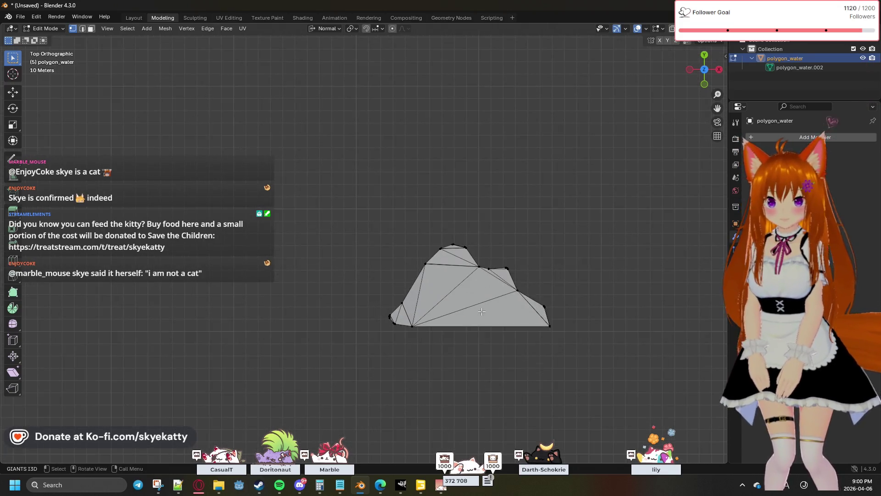
scroll(482, 312, "up", 2)
scroll(483, 313, "down", 2)
scroll(482, 308, "down", 8)
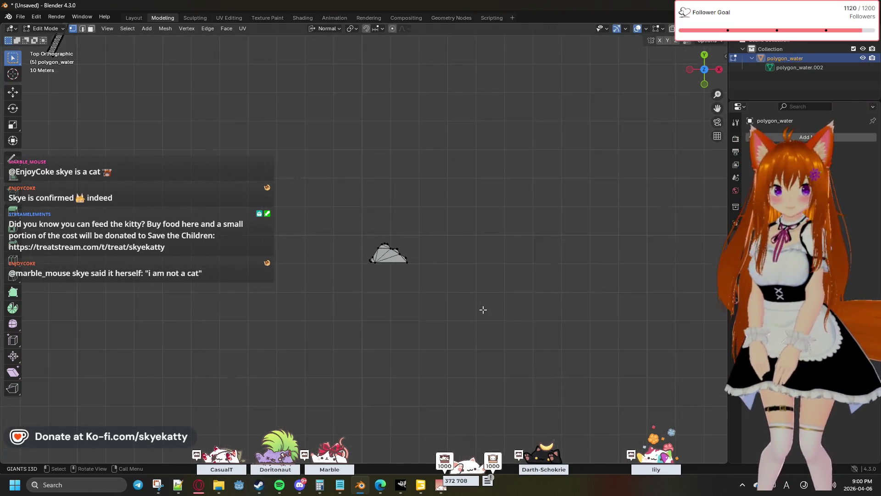
scroll(486, 305, "down", 2)
scroll(514, 293, "down", 3)
scroll(524, 282, "down", 1)
scroll(537, 262, "down", 1)
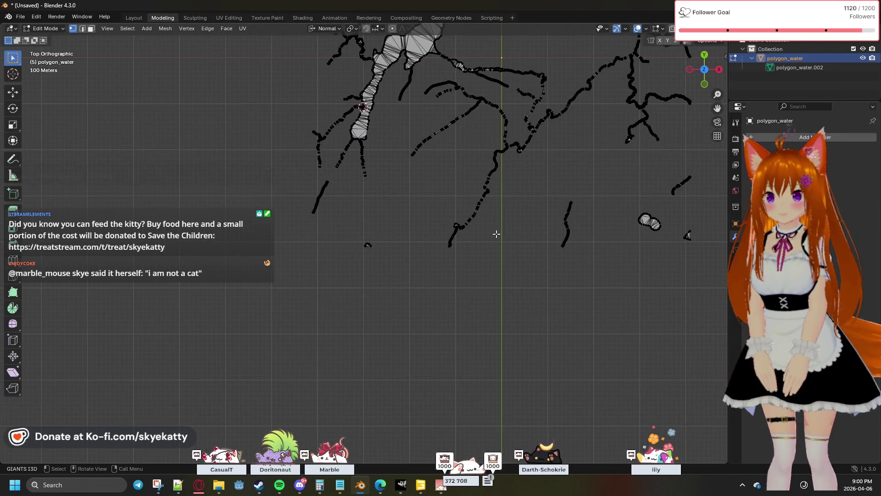
scroll(557, 236, "up", 2)
scroll(492, 276, "up", 2)
scroll(527, 258, "down", 2)
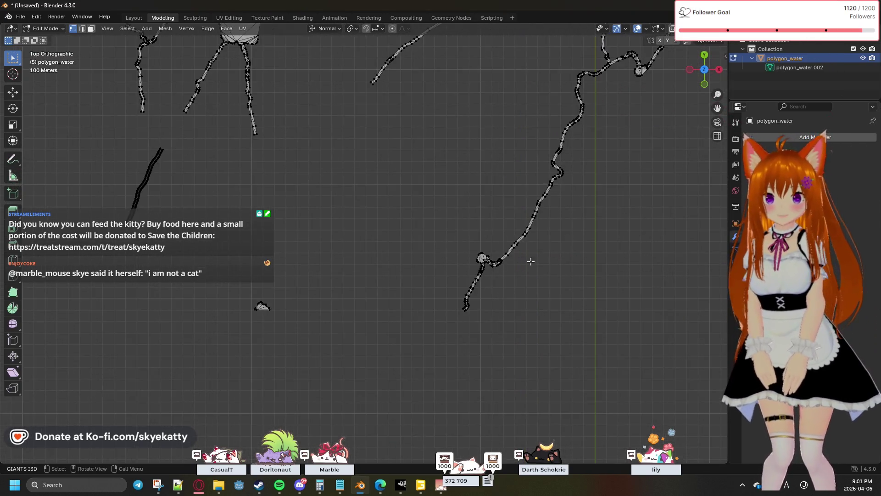
scroll(552, 273, "up", 2)
scroll(544, 267, "down", 2)
scroll(557, 263, "down", 2)
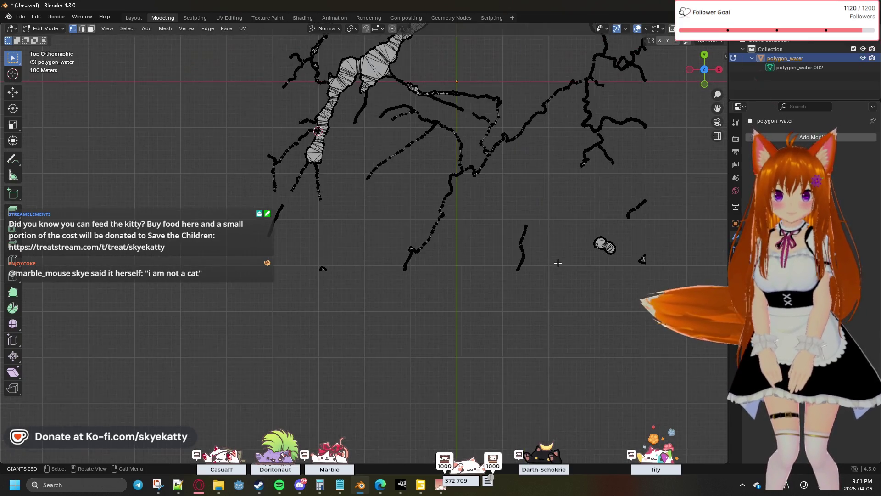
scroll(354, 205, "up", 3)
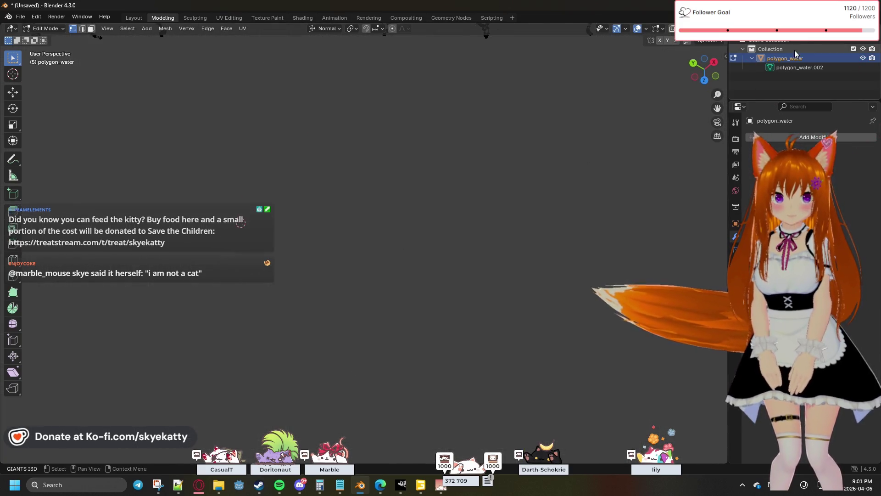
scroll(673, 93, "down", 3)
scroll(547, 324, "up", 2)
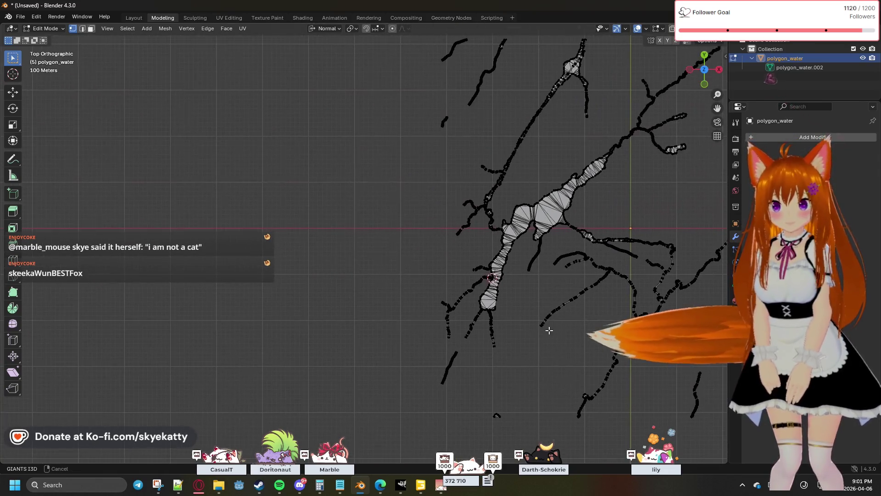
Pan to the upper branch junction, box-select its overlapping vertices and merge them At Center
middle_click_drag(528, 321, 553, 286, "shift")
scroll(574, 237, "up", 3)
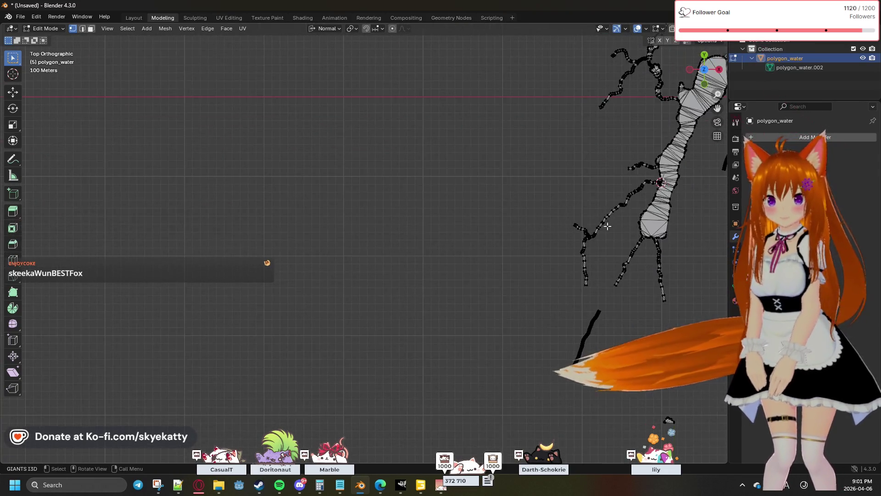
scroll(492, 218, "down", 1)
middle_click_drag(492, 218, 509, 227, "shift")
scroll(565, 228, "up", 2)
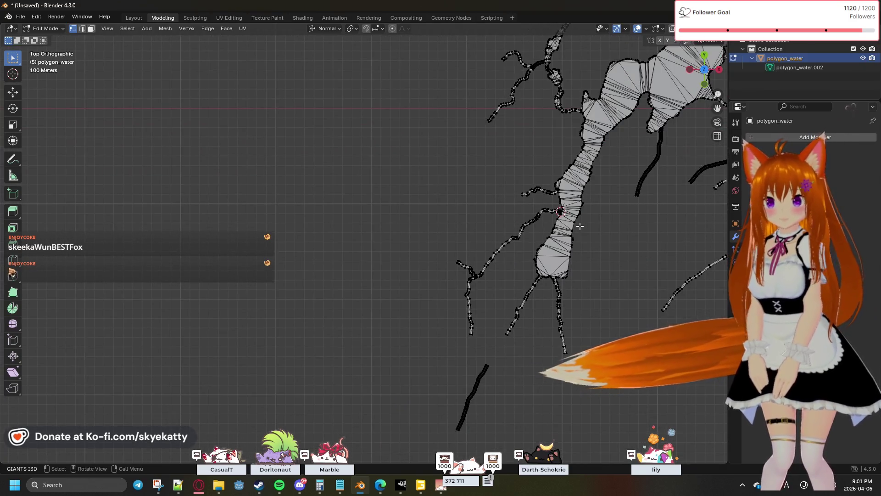
scroll(611, 262, "up", 2)
scroll(612, 262, "up", 2)
scroll(407, 272, "up", 2)
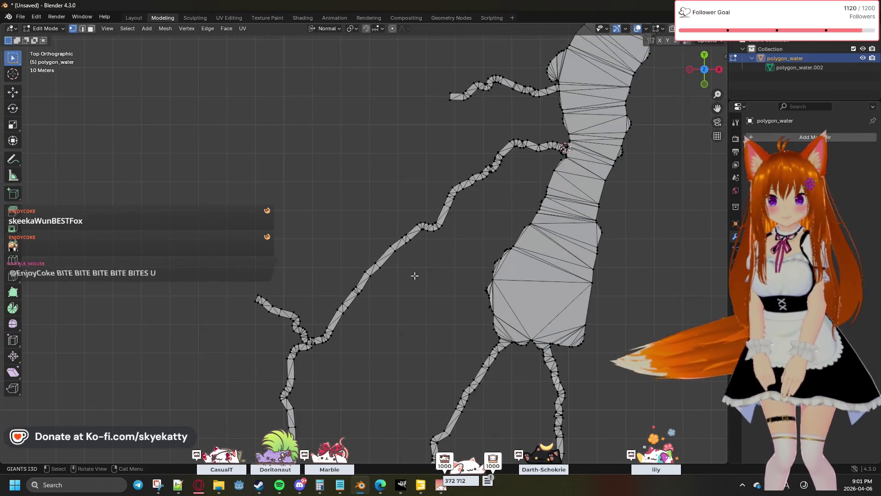
scroll(497, 305, "up", 2)
scroll(568, 228, "up", 1)
scroll(567, 227, "down", 2)
scroll(576, 234, "up", 3)
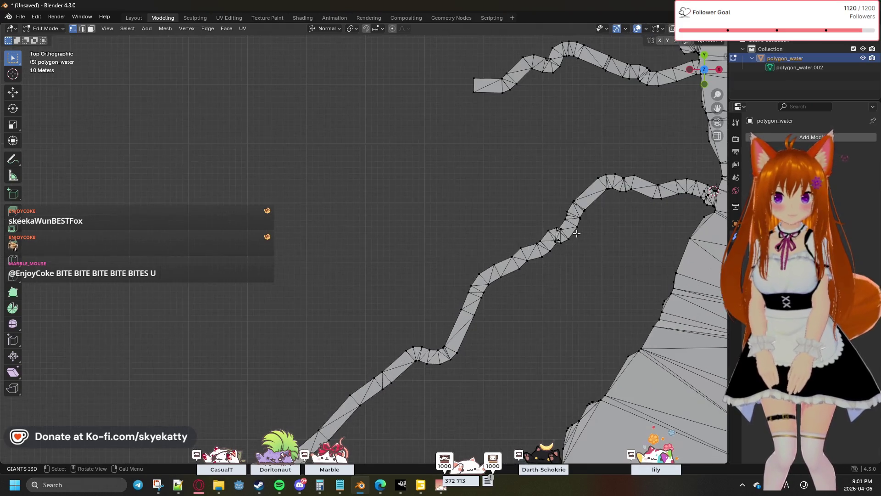
middle_click_drag(631, 227, 472, 291, "shift")
scroll(579, 283, "up", 1)
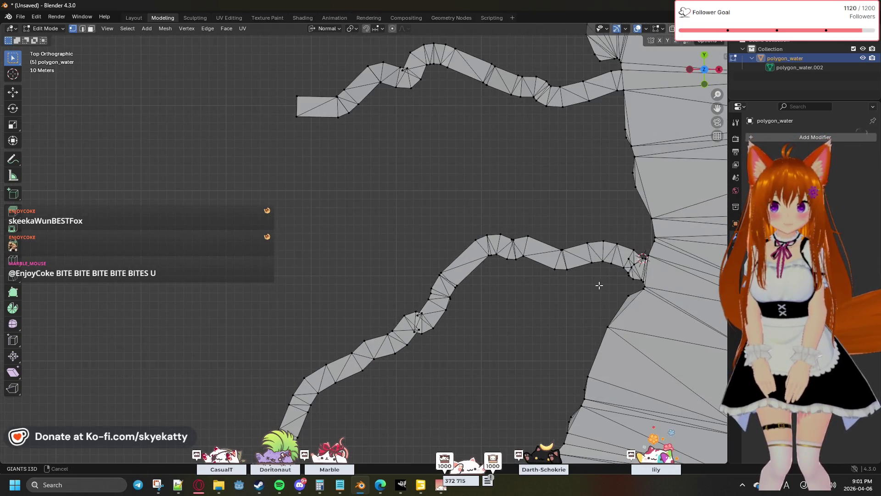
scroll(600, 284, "down", 2)
scroll(454, 299, "up", 3)
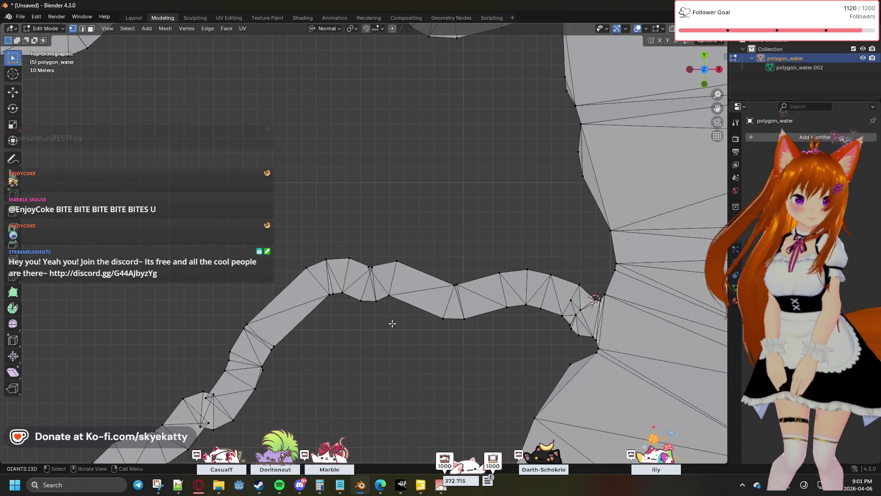
scroll(393, 321, "up", 2)
scroll(414, 289, "up", 2)
scroll(434, 255, "up", 2)
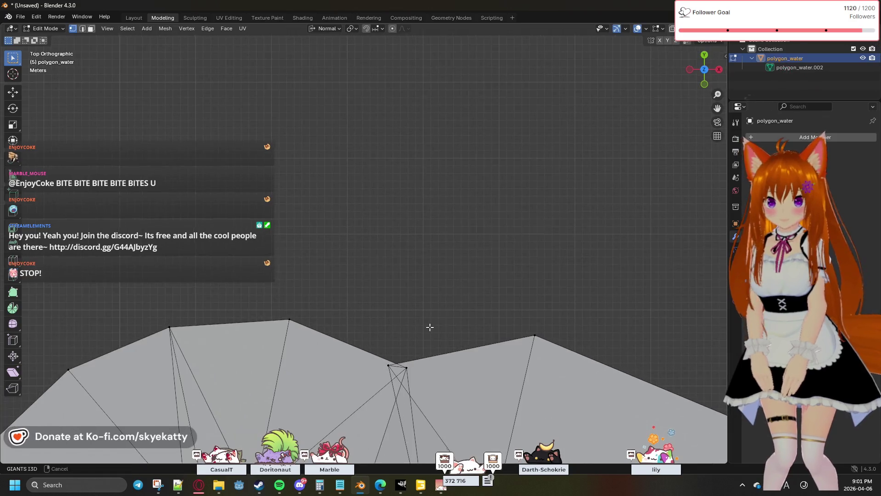
scroll(449, 226, "up", 2)
left_click_drag(405, 251, 446, 279)
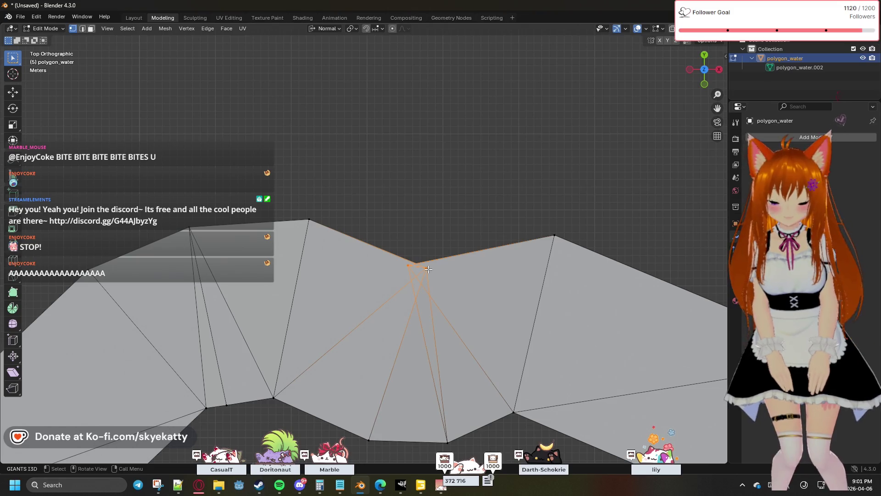
key("m")
left_click(428, 270)
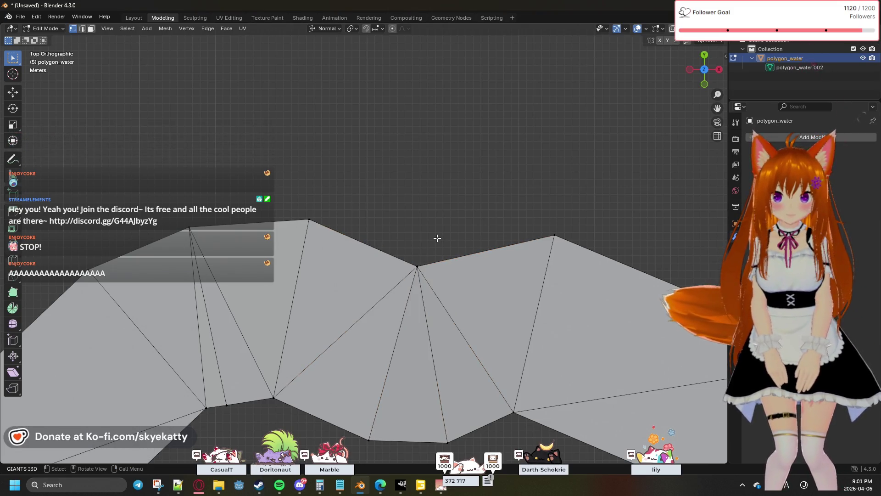
scroll(436, 237, "down", 3)
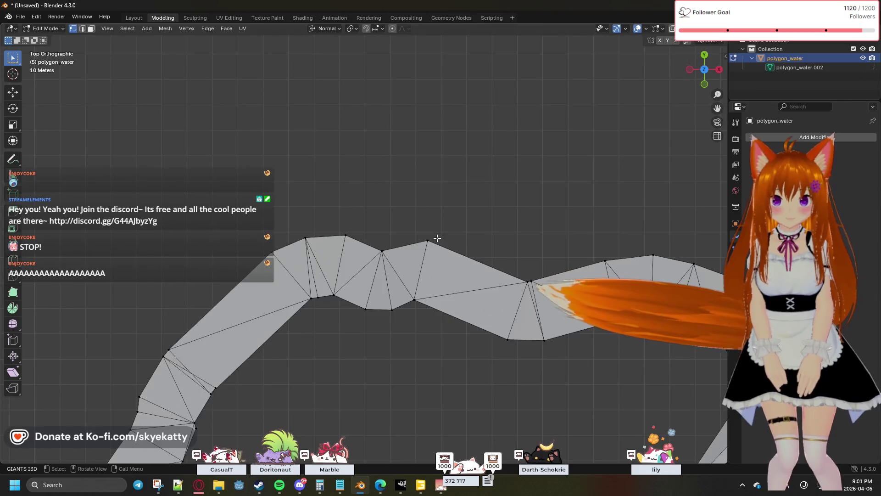
scroll(437, 238, "down", 1)
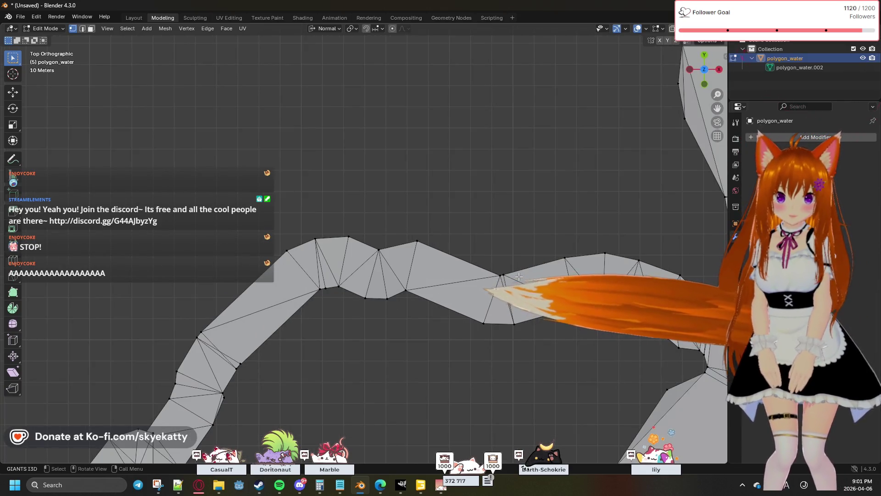
Select the vertex at the next junction, bring up Merge and dismiss it without merging
left_click(518, 279)
key("m")
left_click(519, 293)
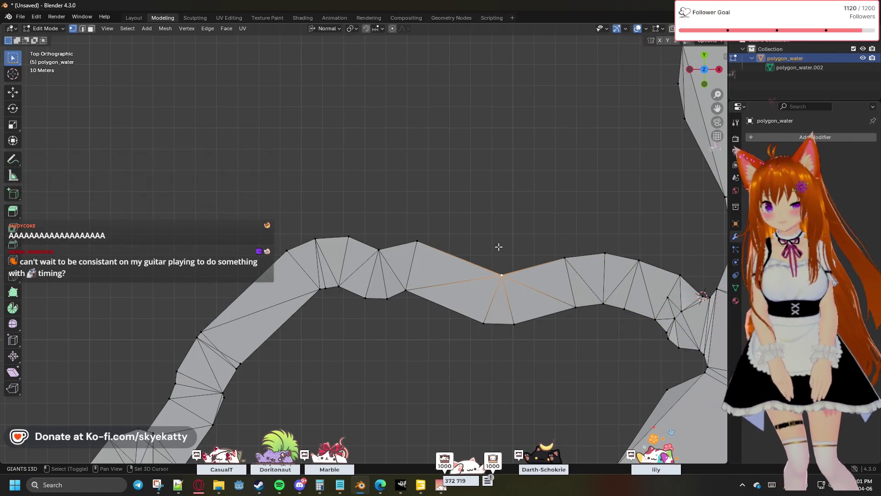
scroll(498, 246, "down", 2)
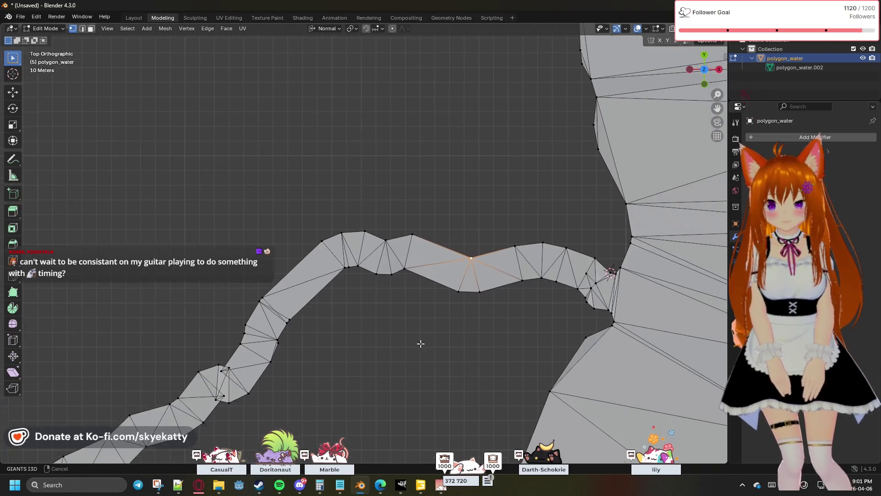
middle_click_drag(411, 348, 374, 234, "shift")
scroll(375, 234, "up", 2)
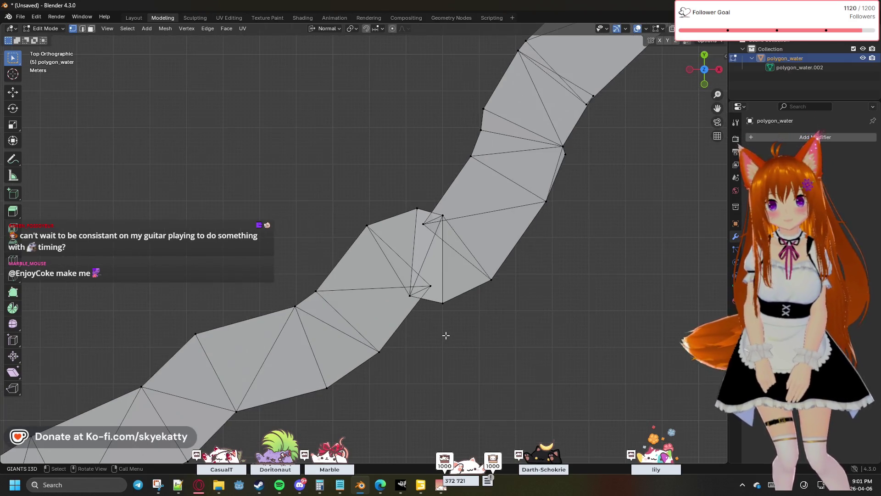
scroll(445, 335, "up", 2)
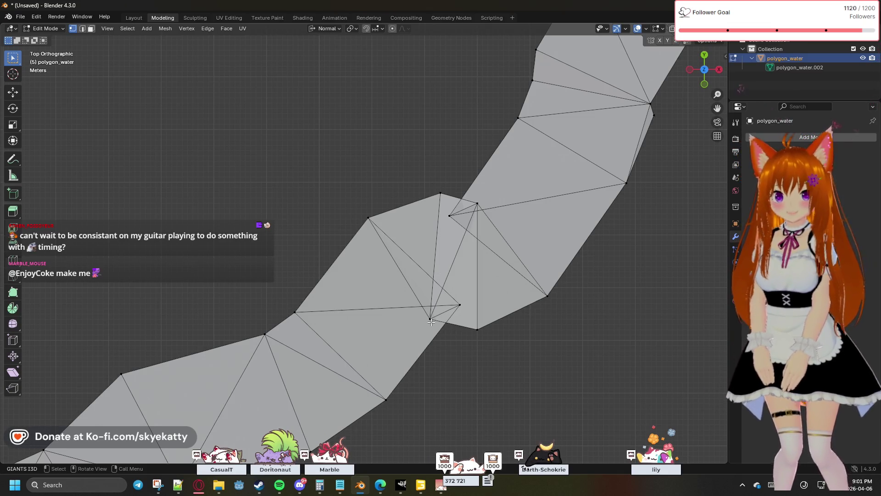
scroll(469, 316, "up", 1)
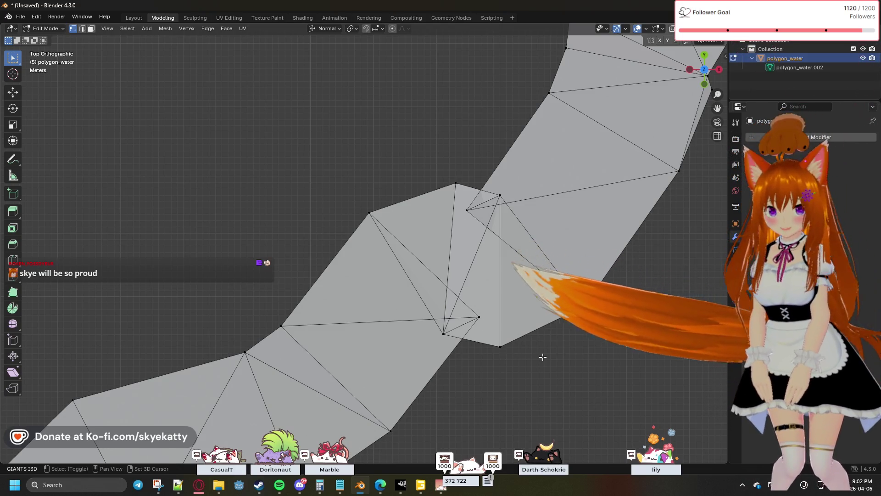
mouse_move(539, 356)
middle_mouse_down("shift")
mouse_move(531, 352)
mouse_move(543, 309)
middle_mouse_up("shift")
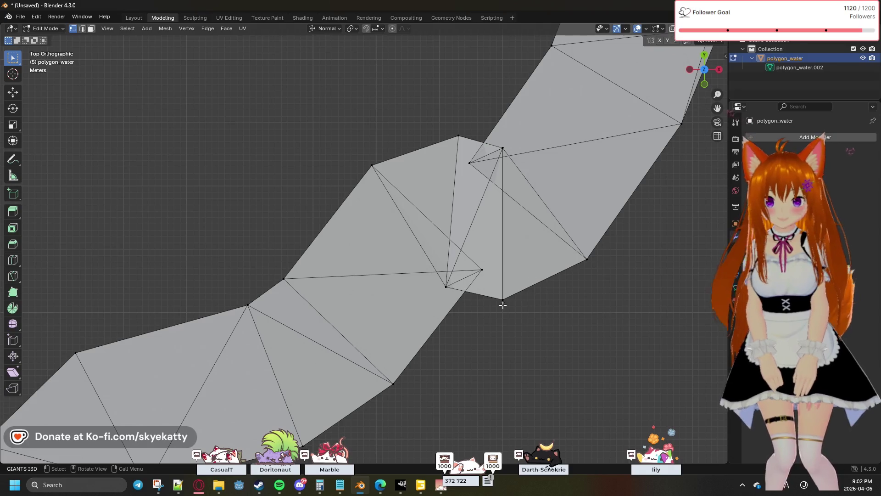
Merge the three stray vertices at the lower junction into one vertex at their center
left_click_drag(439, 266, 491, 308)
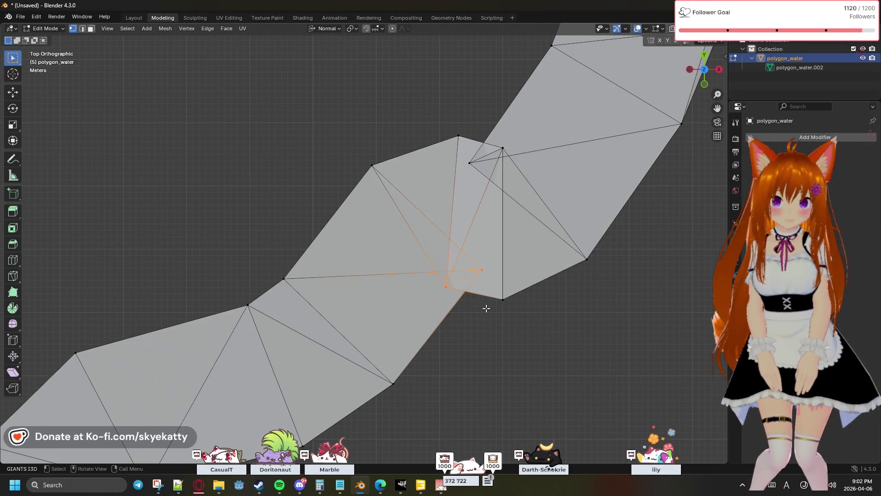
left_click(464, 292)
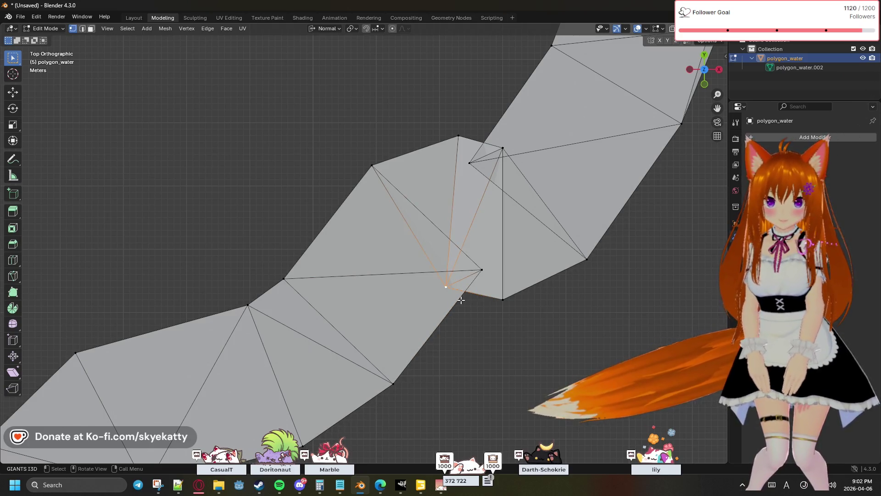
left_click(412, 266)
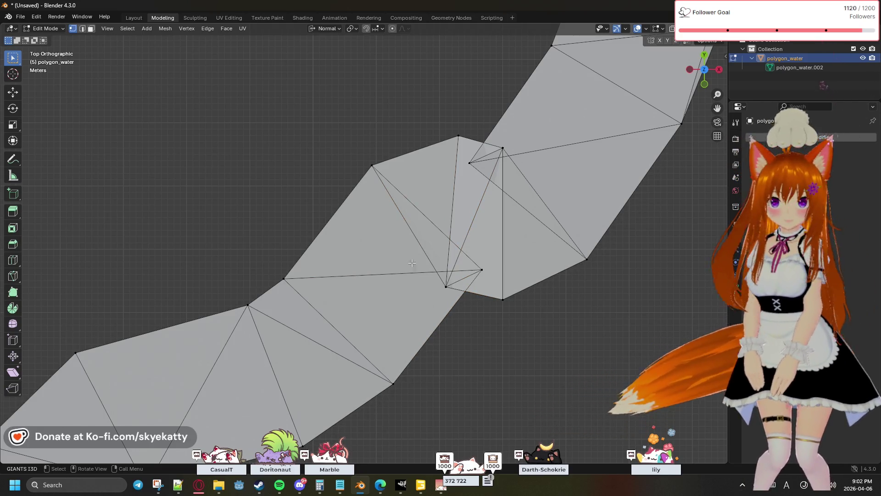
left_click_drag(412, 265, 529, 323)
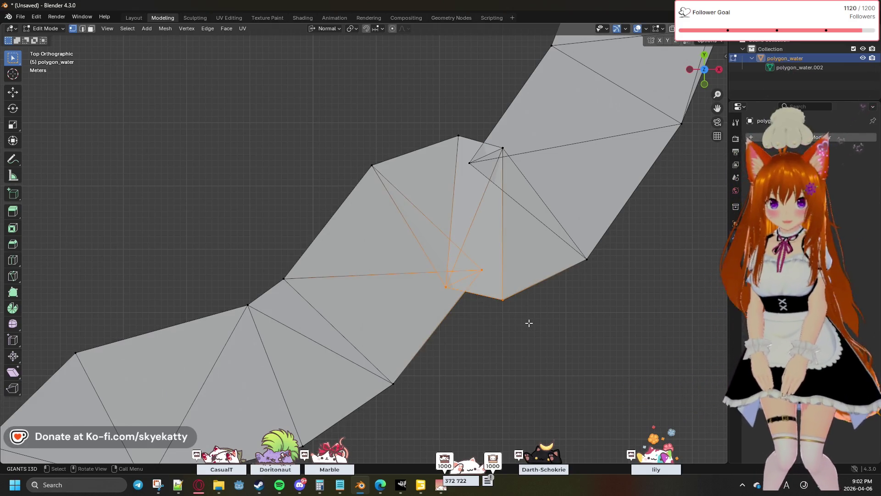
key("m")
left_click(508, 324)
left_click(483, 190)
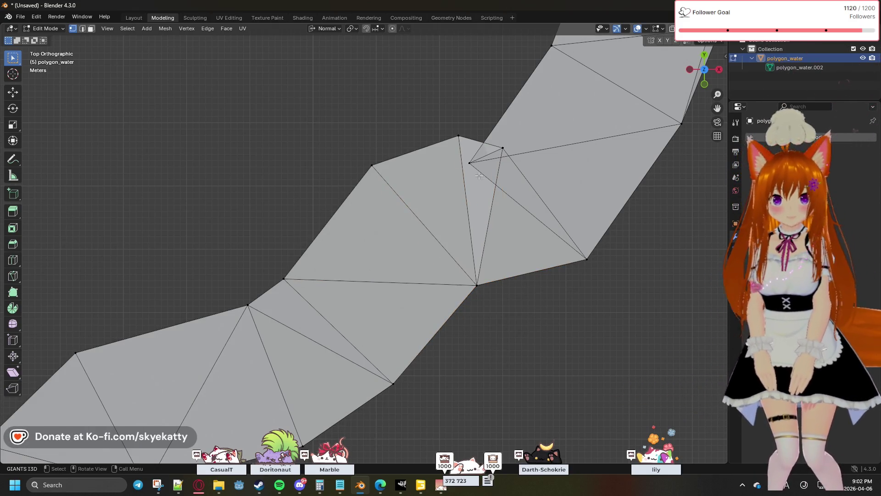
Merge the three vertices at the upper junction at their center and dismiss the redo panel
left_click_drag(515, 176, 523, 188)
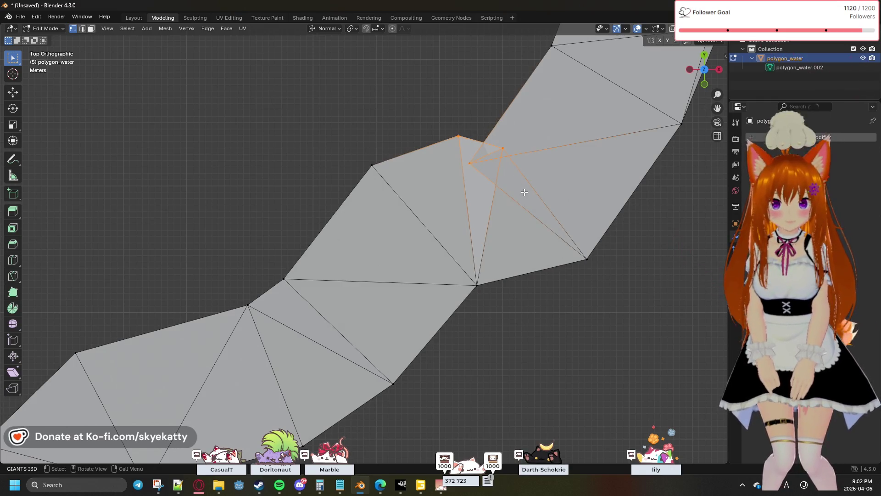
key("m")
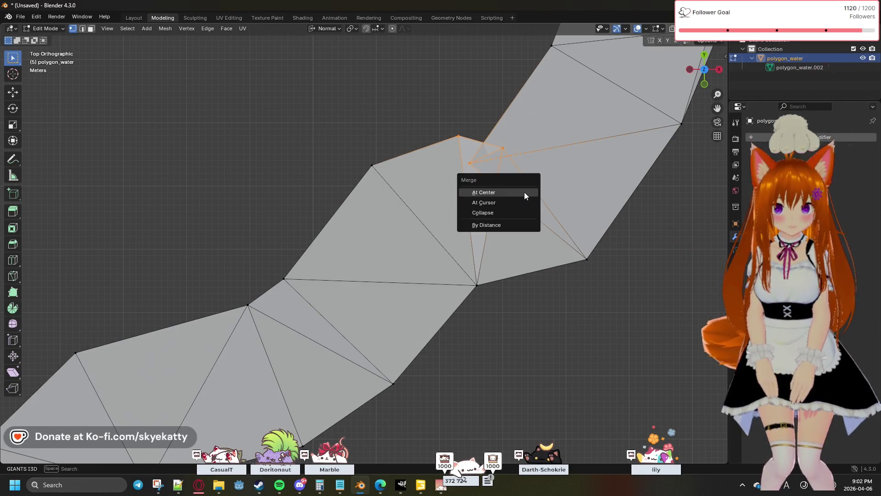
left_click(514, 190)
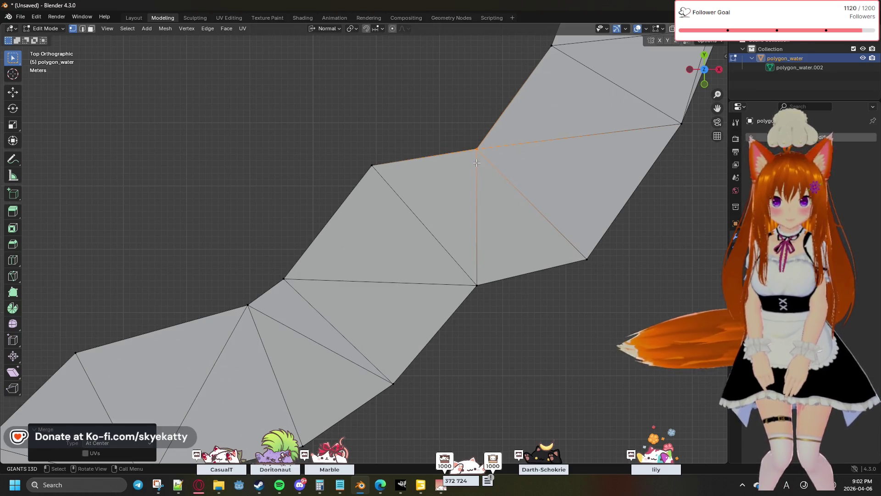
left_click(503, 169)
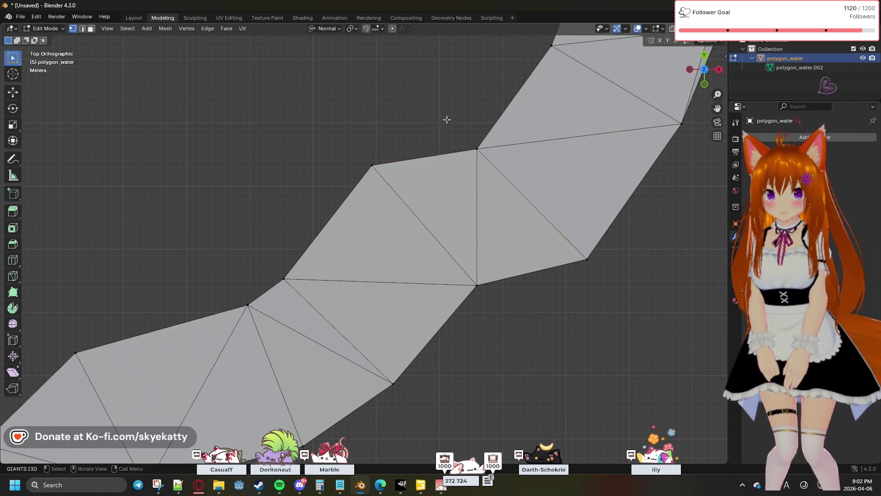
scroll(466, 142, "down", 4)
scroll(497, 177, "down", 2)
scroll(497, 178, "up", 3)
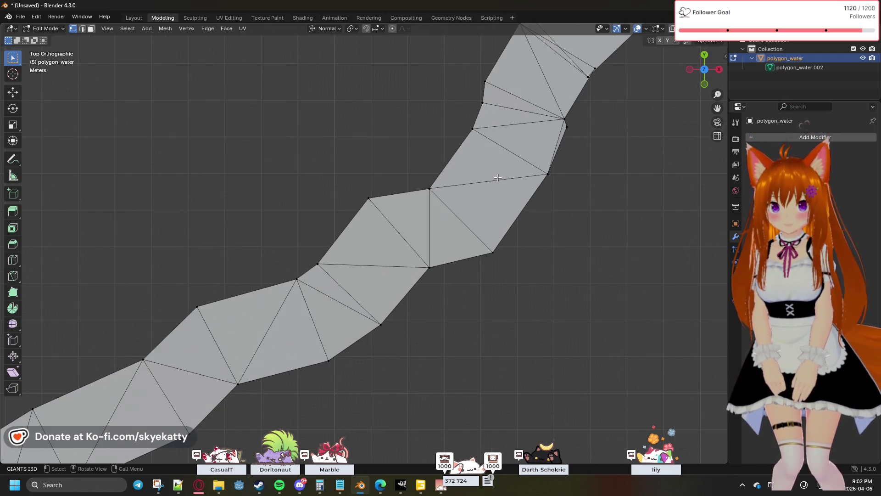
scroll(463, 211, "down", 2)
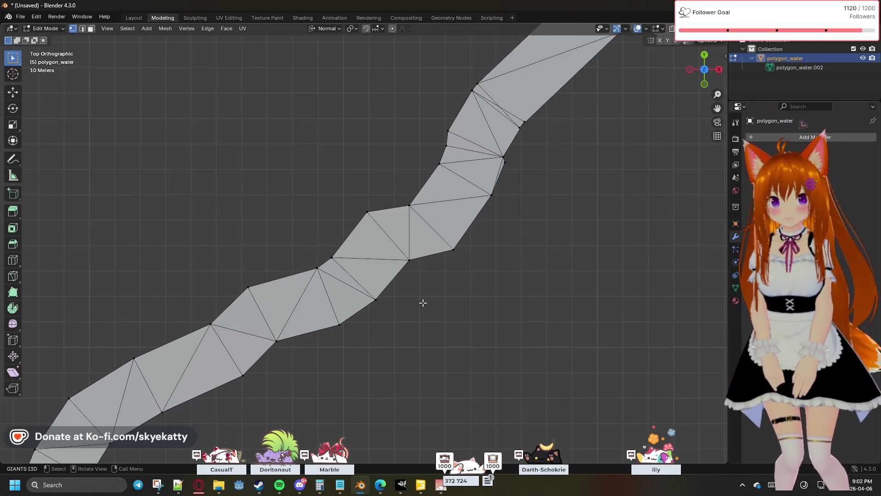
scroll(572, 138, "up", 1)
scroll(582, 166, "up", 1)
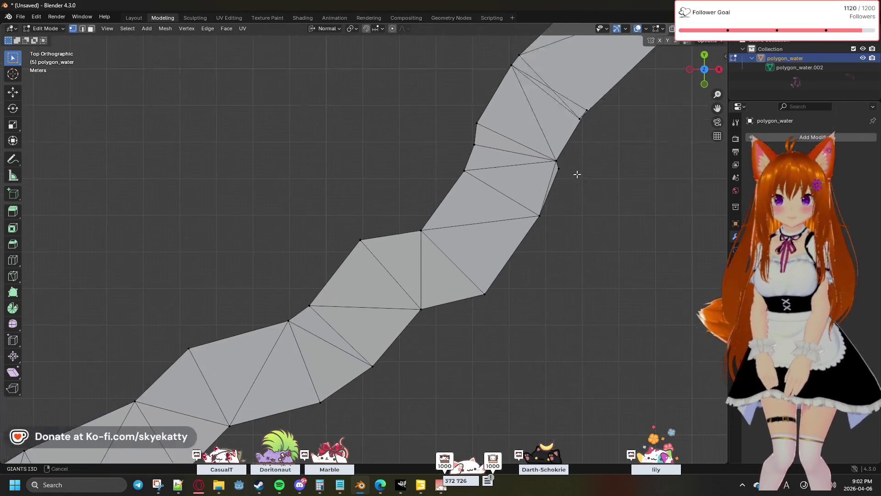
scroll(617, 187, "up", 1)
scroll(493, 278, "up", 2)
scroll(512, 279, "up", 2)
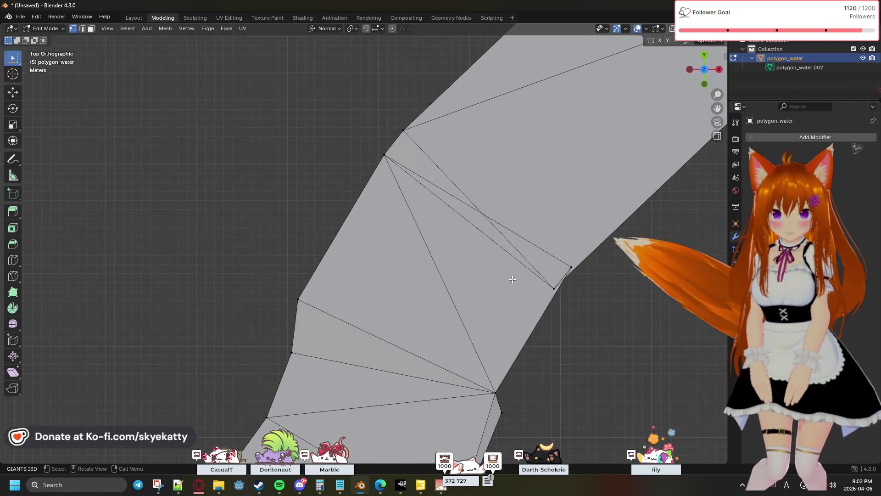
scroll(441, 283, "up", 1)
scroll(434, 284, "up", 2)
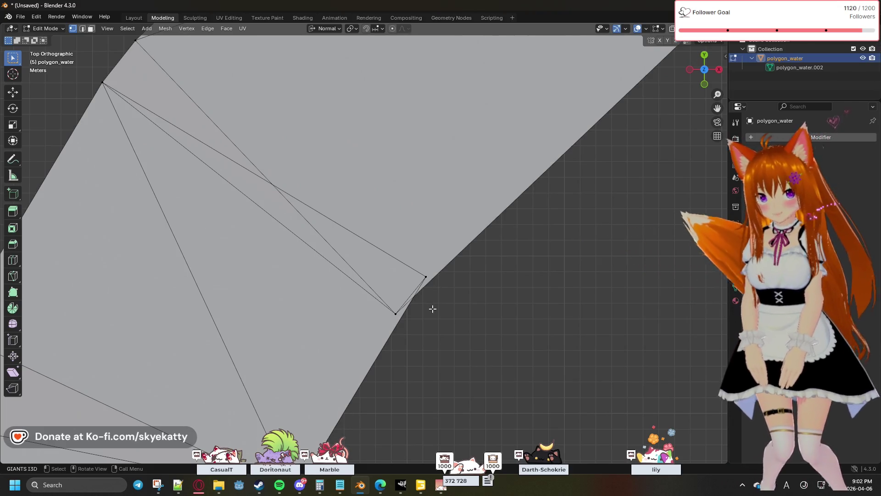
scroll(432, 309, "down", 2)
Merge the two notch vertices at their center, then tilt the view into perspective along the strip
left_click_drag(421, 252, 375, 302)
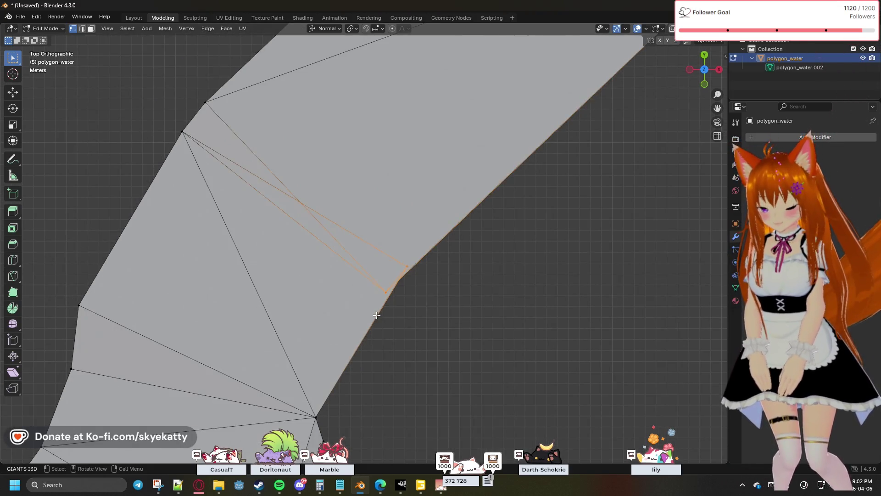
key("m")
left_click(370, 311)
scroll(369, 311, "down", 2)
mouse_move(436, 315)
middle_mouse_down("shift")
mouse_move(511, 221)
mouse_move(488, 252)
middle_mouse_up("shift")
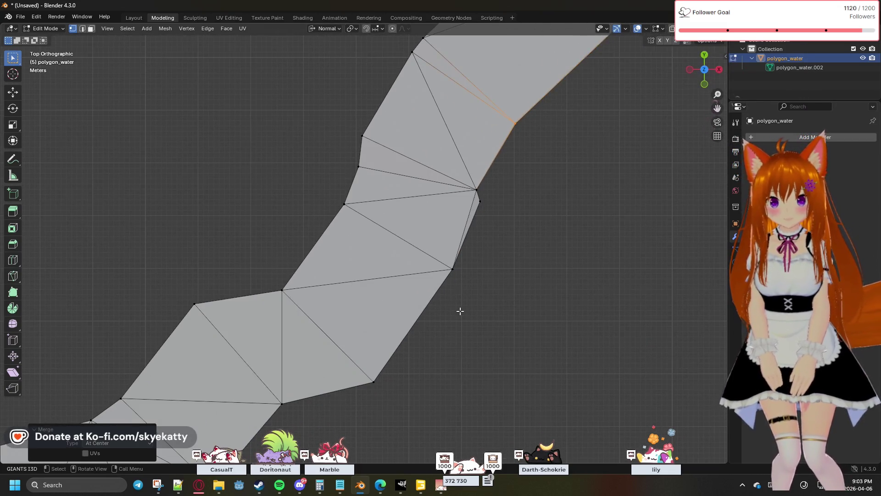
middle_click_drag(460, 310, 527, 243)
scroll(491, 298, "down", 3)
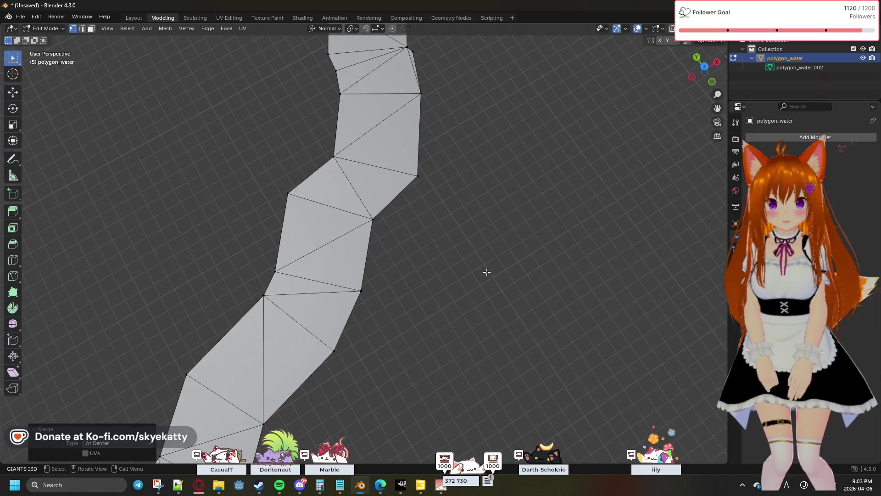
Return to top orthographic view and pan along the river strip to where two strips meet
left_click(705, 70)
scroll(516, 207, "up", 1)
scroll(494, 216, "up", 2)
scroll(491, 168, "up", 1)
scroll(492, 167, "up", 1)
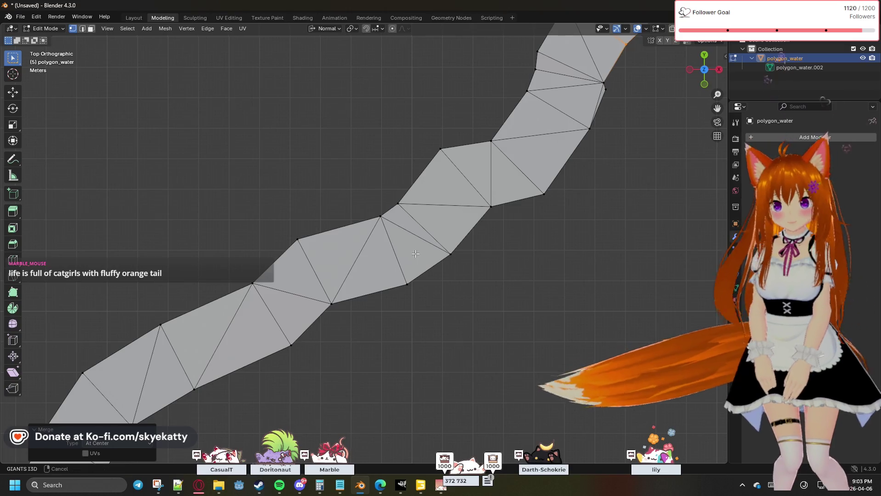
middle_click_drag(492, 168, 445, 296, "shift")
scroll(402, 308, "up", 1)
scroll(403, 308, "down", 1)
scroll(513, 202, "down", 1)
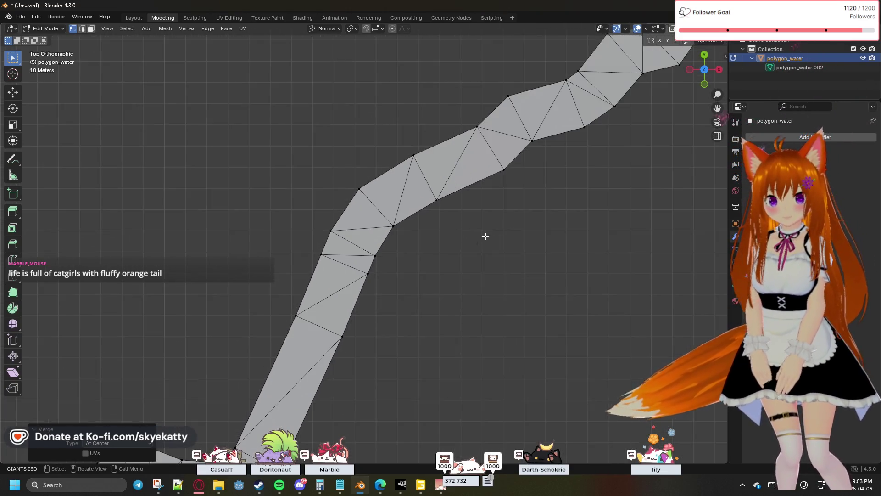
scroll(490, 232, "down", 1)
middle_click_drag(427, 266, 438, 297, "shift")
scroll(438, 298, "up", 2)
scroll(458, 262, "up", 1)
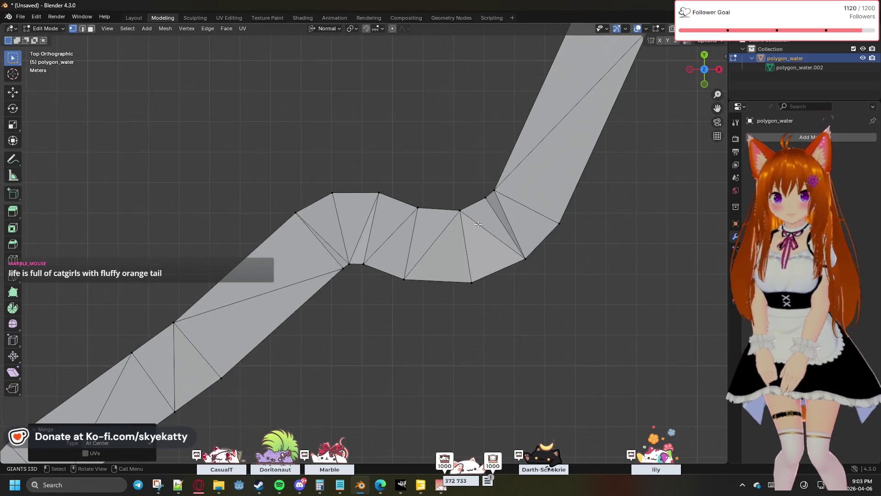
scroll(478, 224, "up", 1)
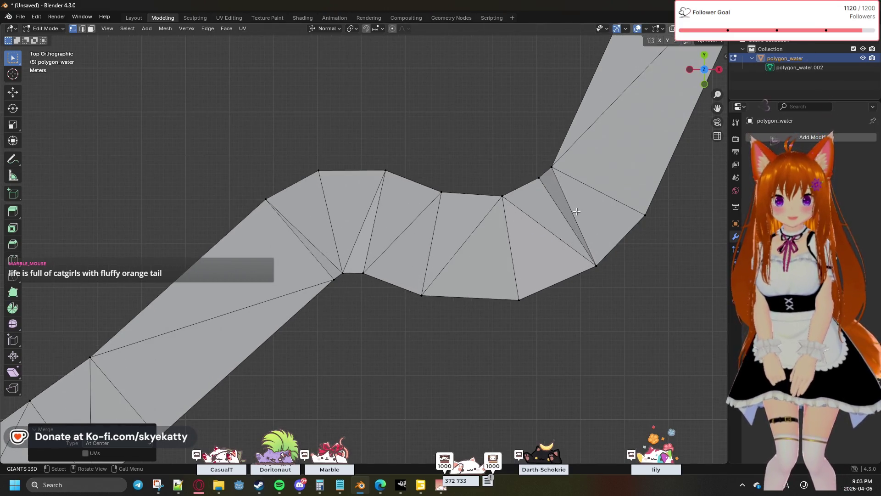
middle_click_drag(455, 229, 426, 224, "shift")
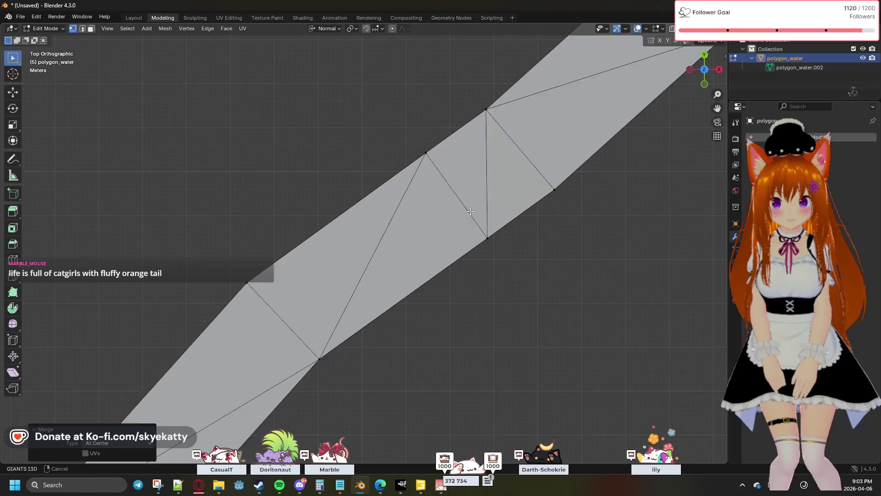
mouse_move(427, 223)
middle_mouse_down("shift")
mouse_move(348, 319)
mouse_move(383, 238)
mouse_move(342, 287)
middle_mouse_up("shift")
middle_click_drag(353, 258, 428, 228, "shift")
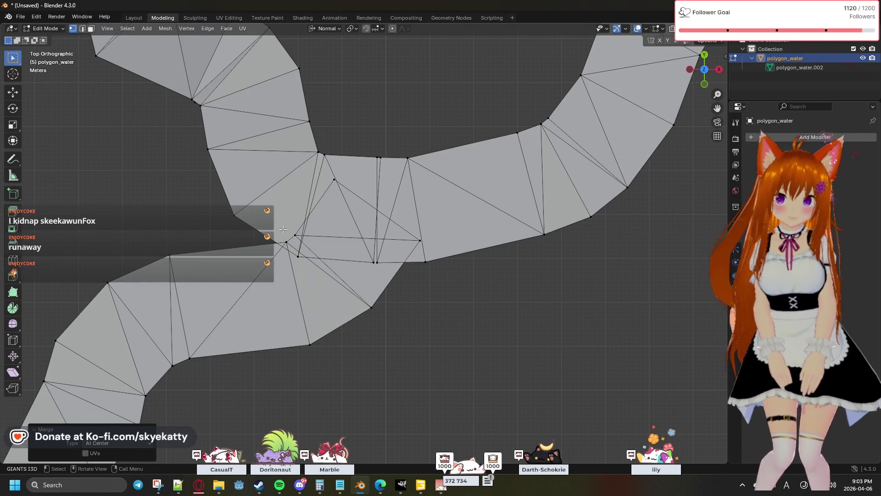
left_click_drag(310, 258, 310, 259)
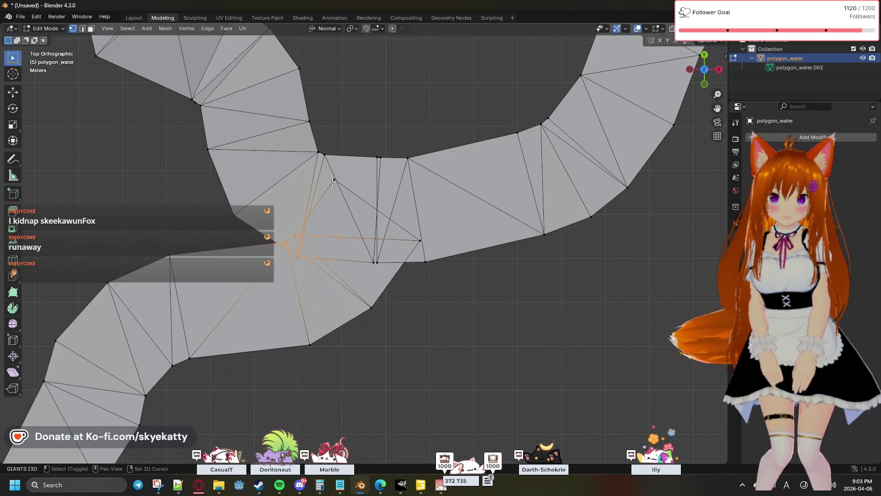
left_click(309, 252)
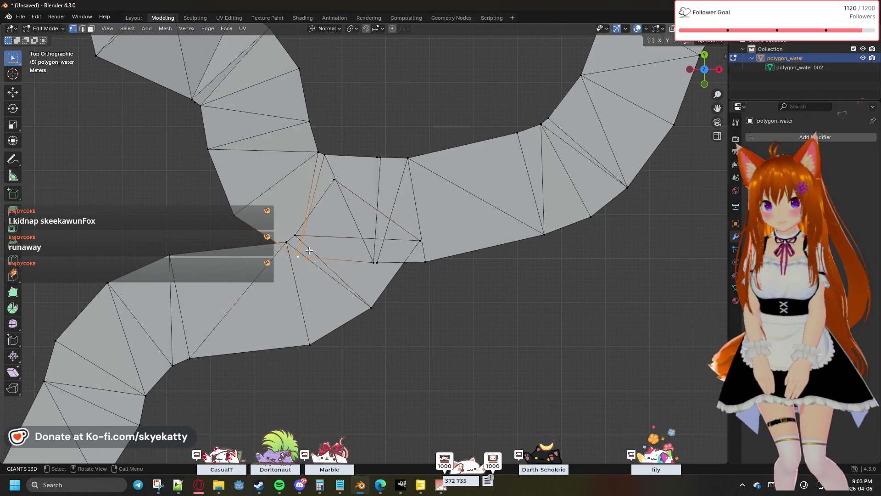
left_click(288, 240)
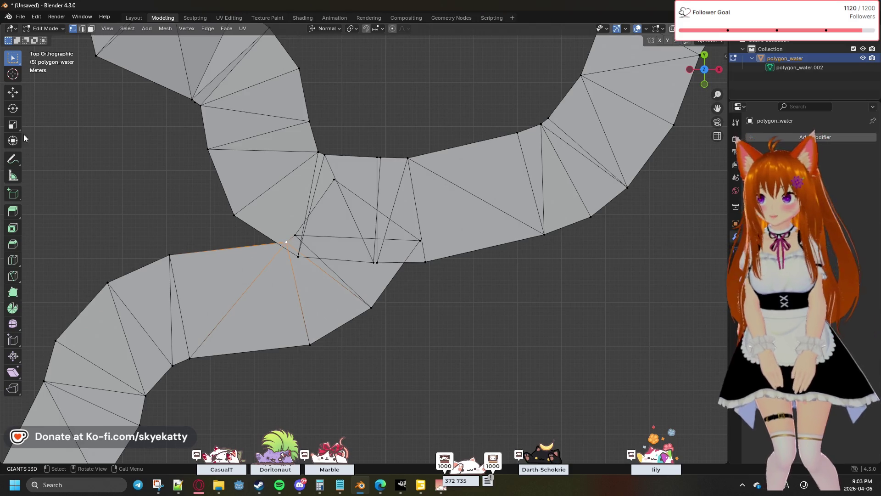
left_click(11, 95)
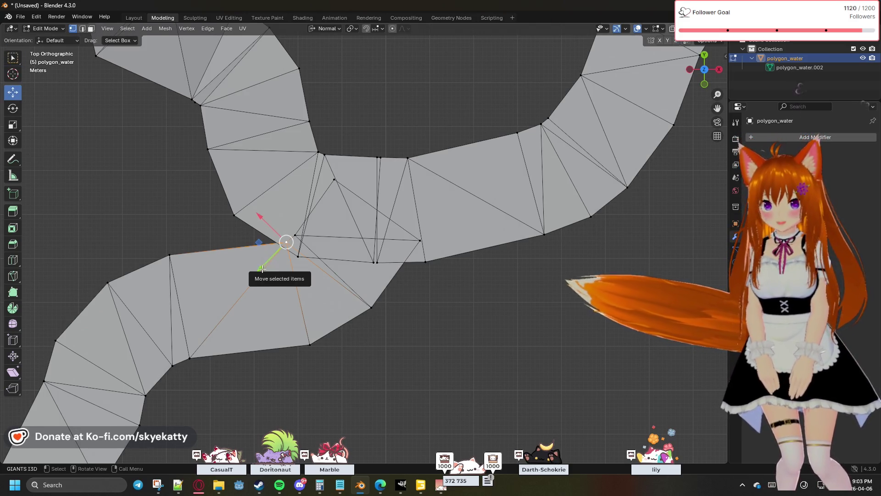
left_click_drag(250, 276, 260, 268)
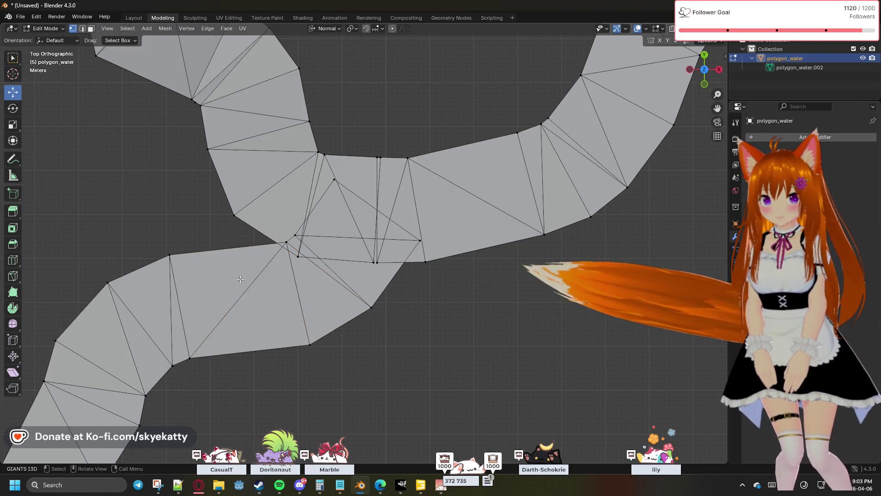
left_click(292, 237)
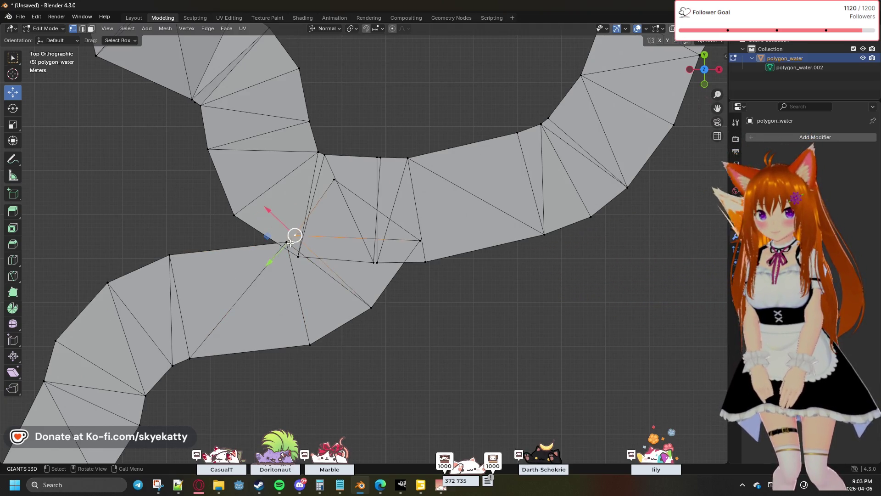
left_click(170, 255)
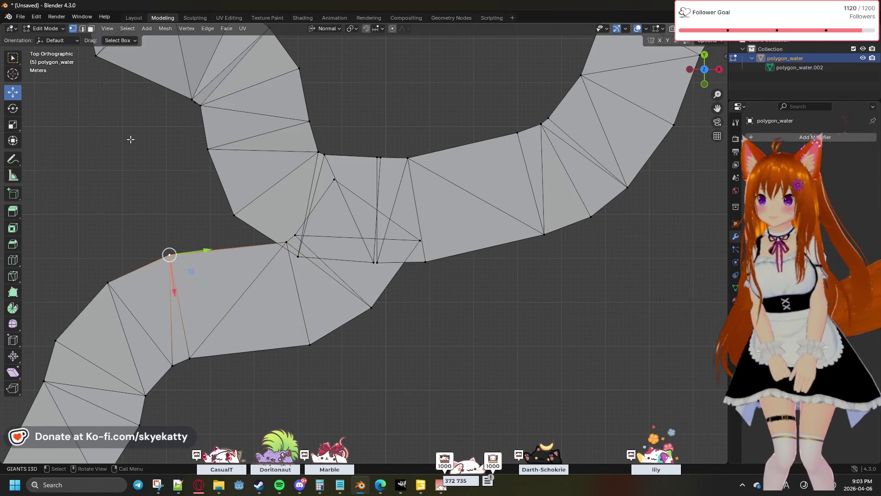
left_click(11, 61)
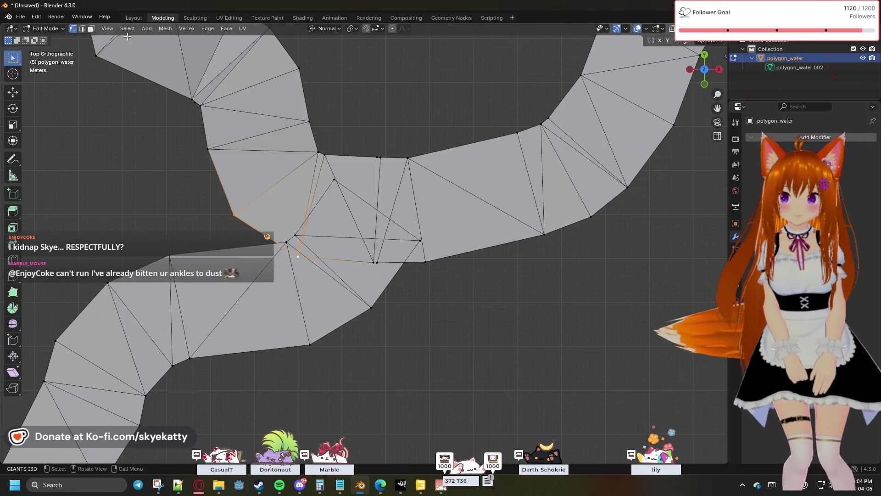
Subdivide the selected edges from the Edge menu
left_click(207, 29)
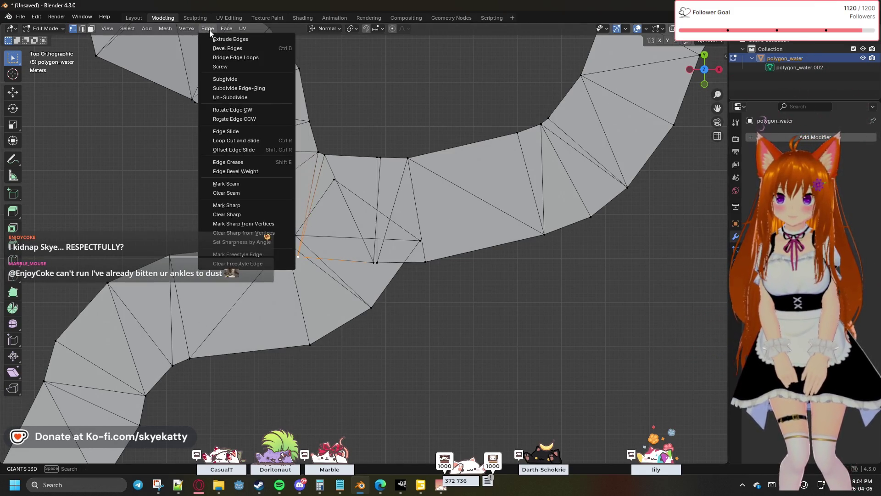
left_click(228, 79)
left_click(174, 221)
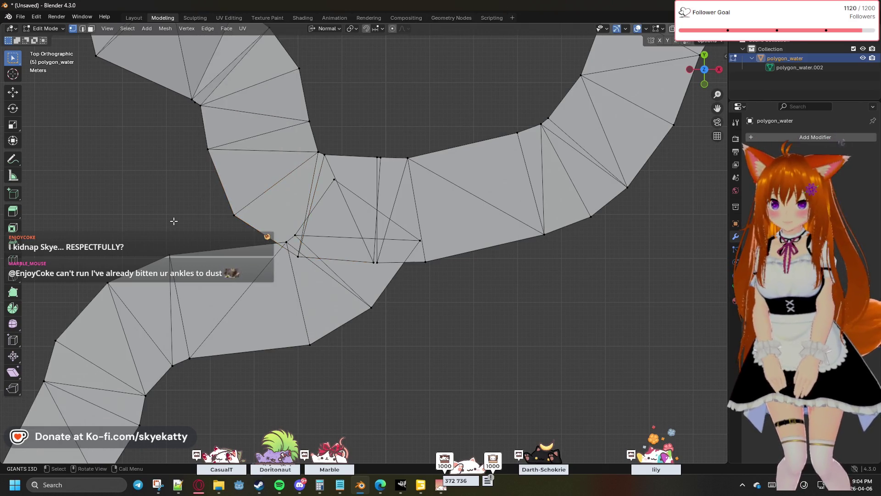
Merge the vertex cluster at the left junction into one vertex at its centre and deselect it
left_click(170, 257, "shift")
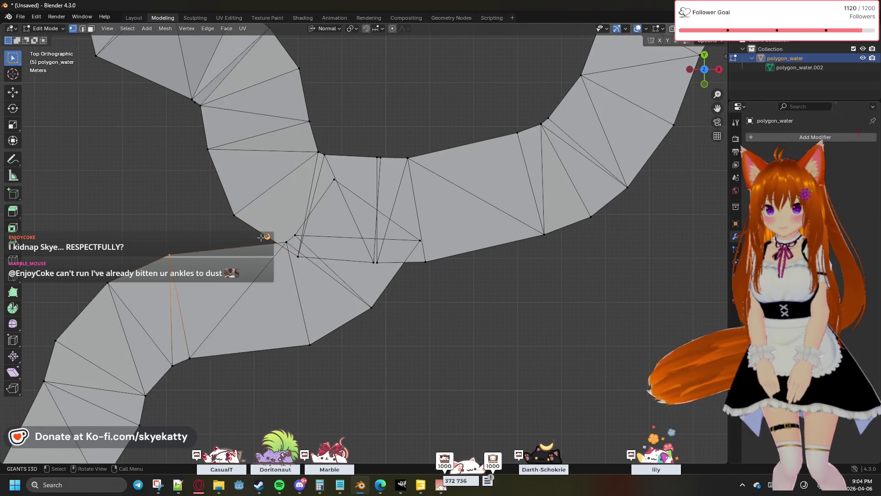
left_click(285, 242, "shift")
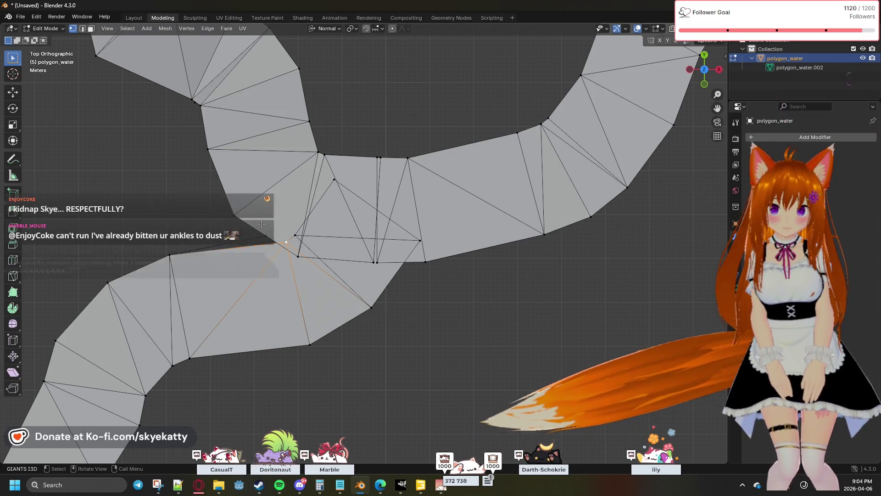
left_click(264, 224, "shift")
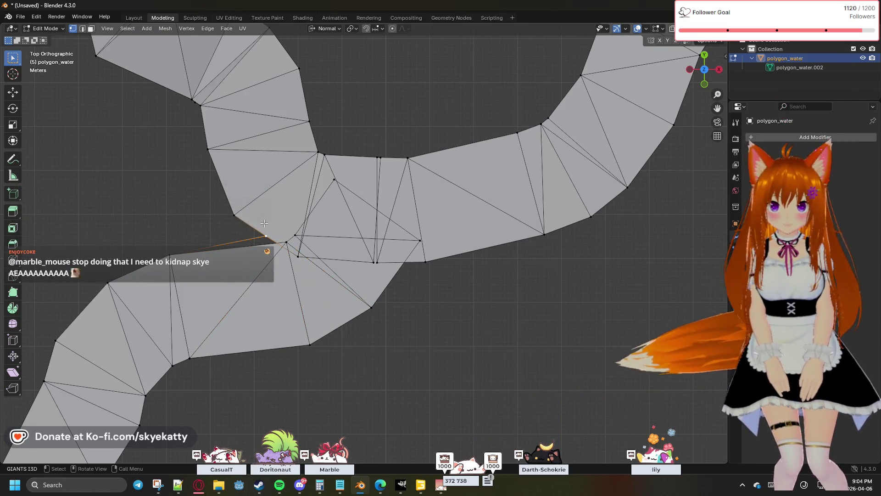
left_click_drag(263, 224, 323, 293)
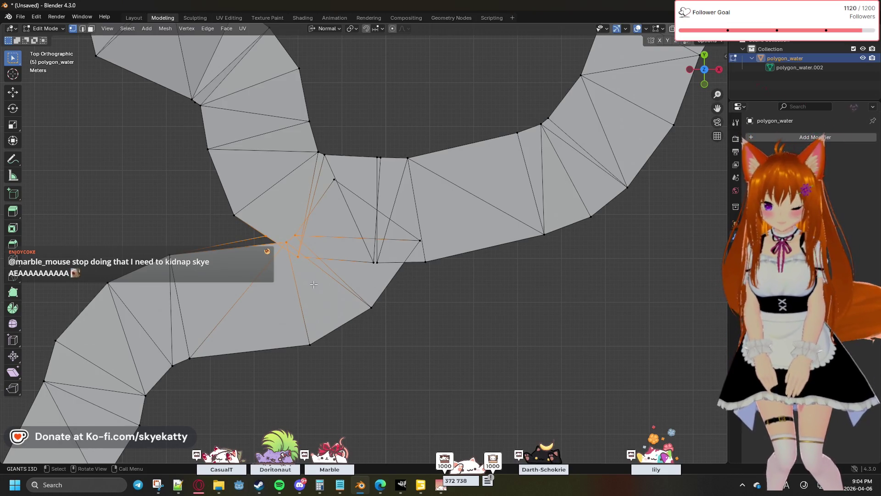
key("m")
left_click(303, 283)
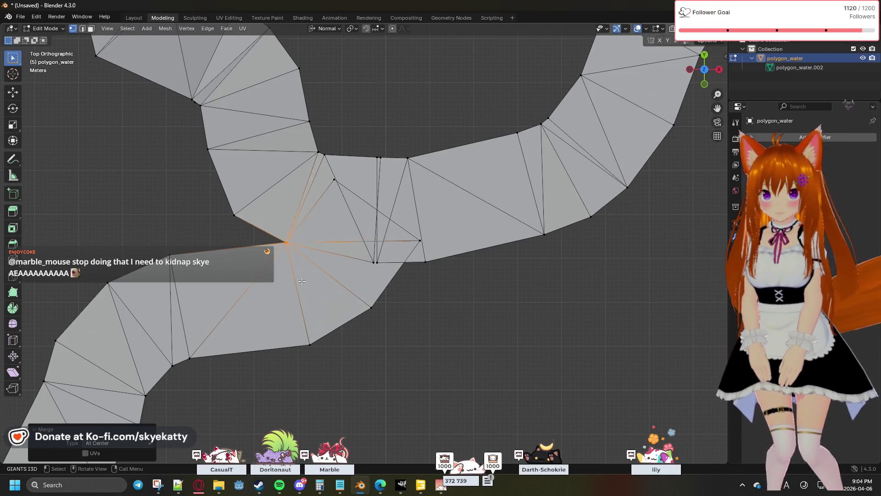
left_click(239, 239)
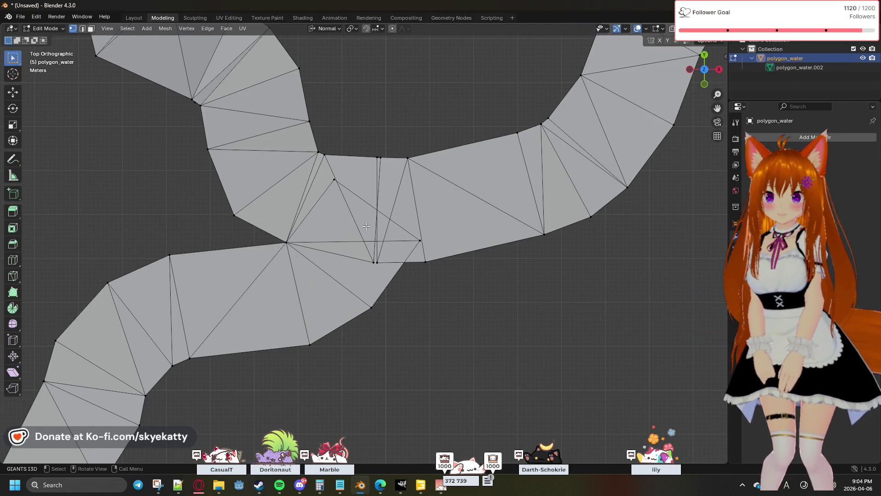
Merge the three right-junction vertices at their centre, then undo that merge
left_click_drag(360, 235, 438, 279)
key("m")
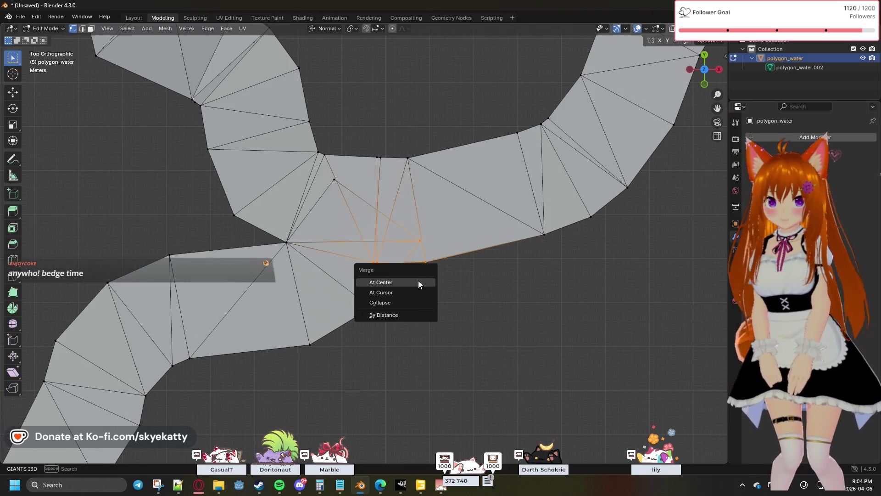
left_click(418, 281)
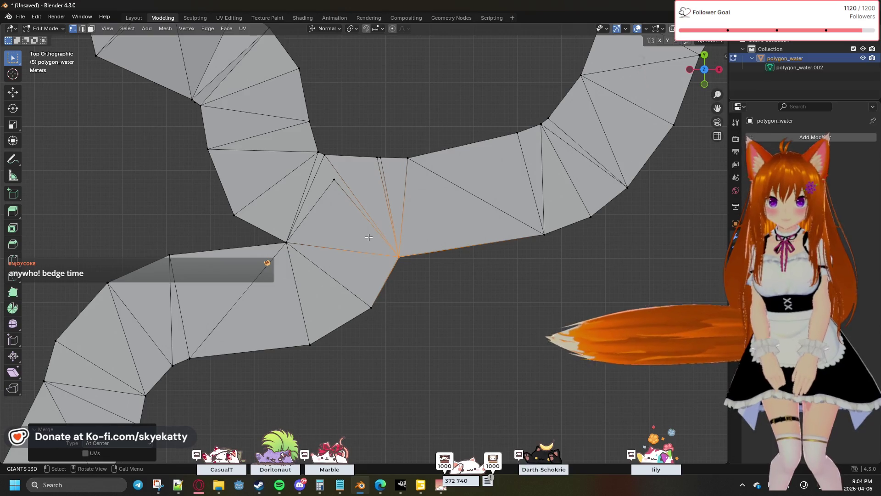
key("ctrl+z")
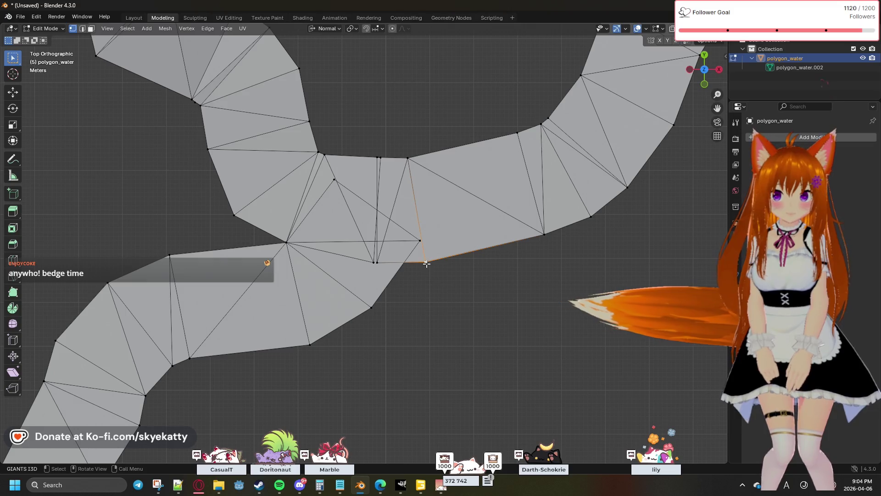
Merge two junction vertices at their centre and split the edge to open a gap between the strips
left_click(376, 262, "shift")
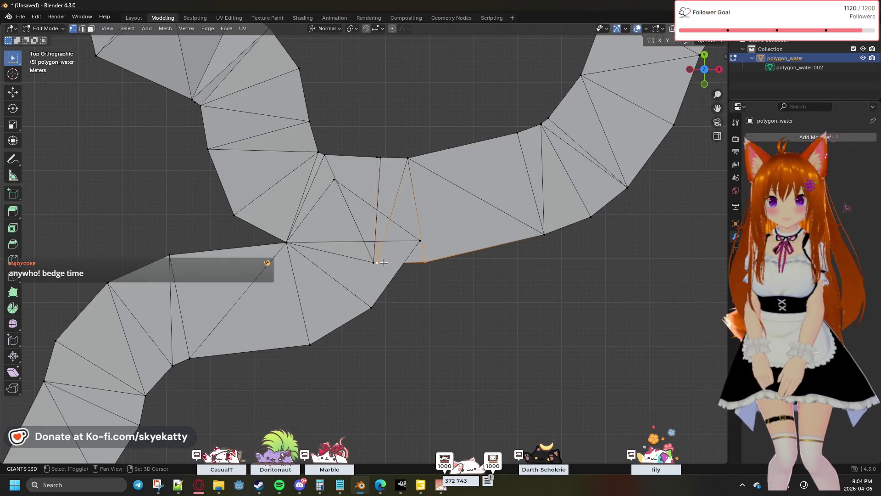
key("m")
left_click(436, 263)
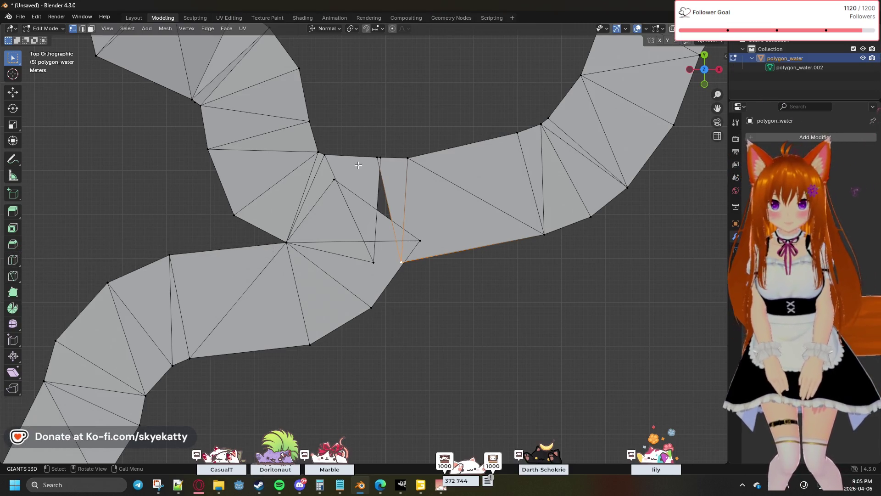
key("alt+m")
left_click(399, 175)
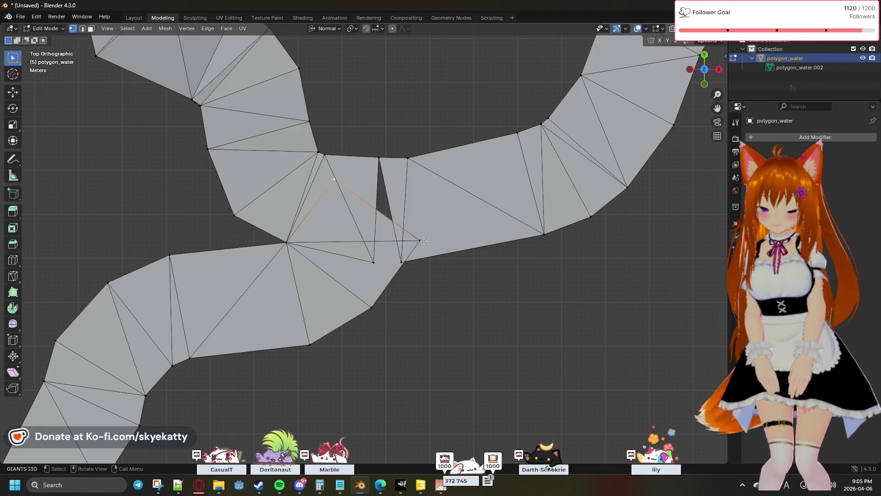
Delete the stray vertex at the junction gap
left_click(422, 241)
key("x")
left_click(421, 241)
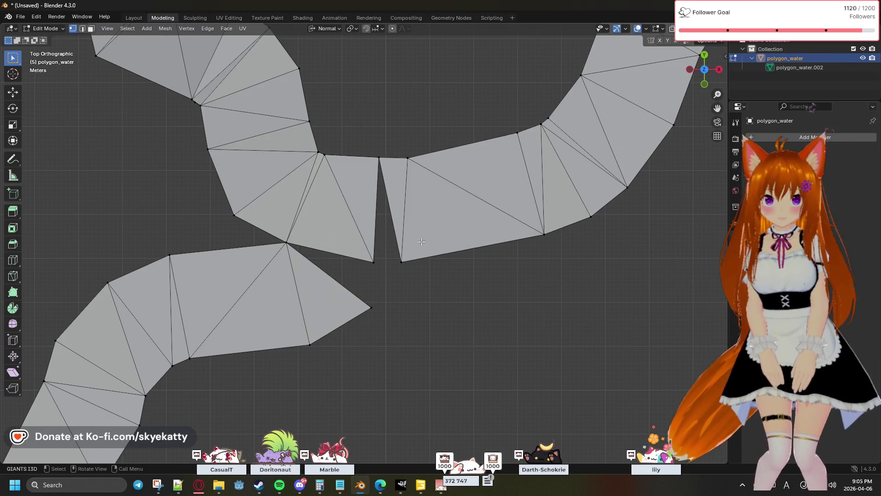
Connect the strip corner vertices across the gap with two new edges
left_click(371, 308)
left_click(402, 262, "shift")
key("f")
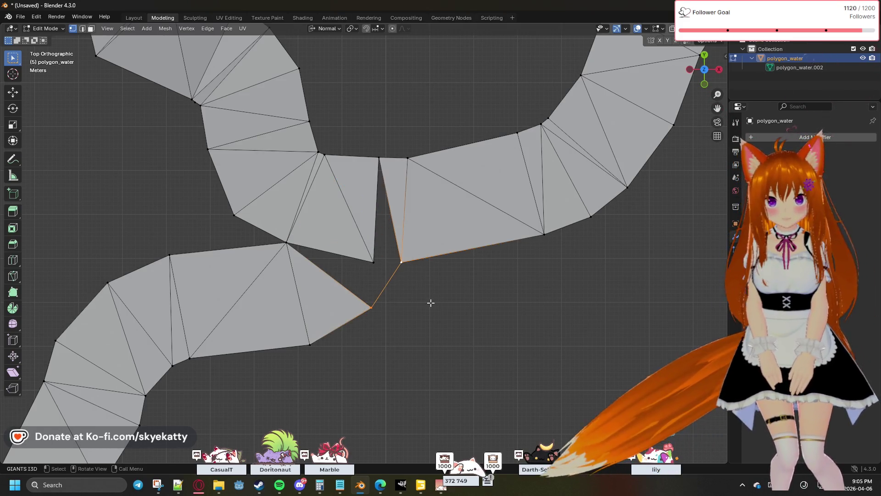
left_click(405, 296)
left_click(287, 243)
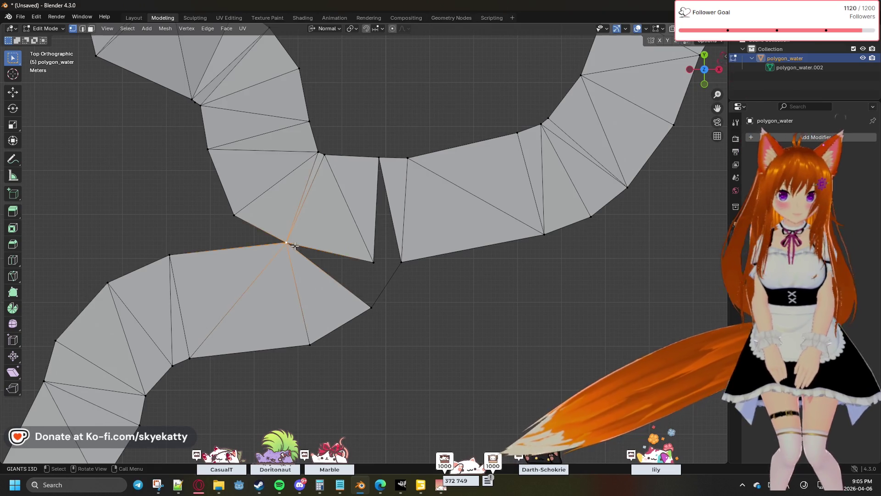
left_click(374, 262)
left_click(372, 307, "shift")
key("f")
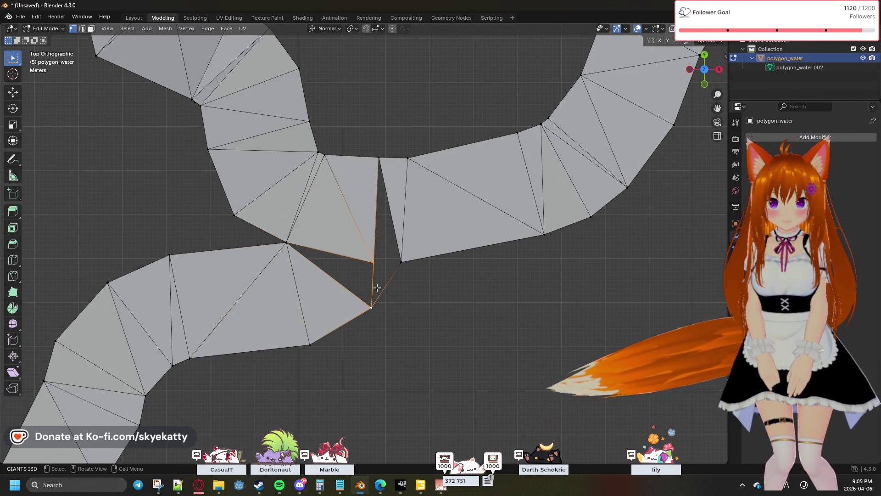
left_click(373, 262)
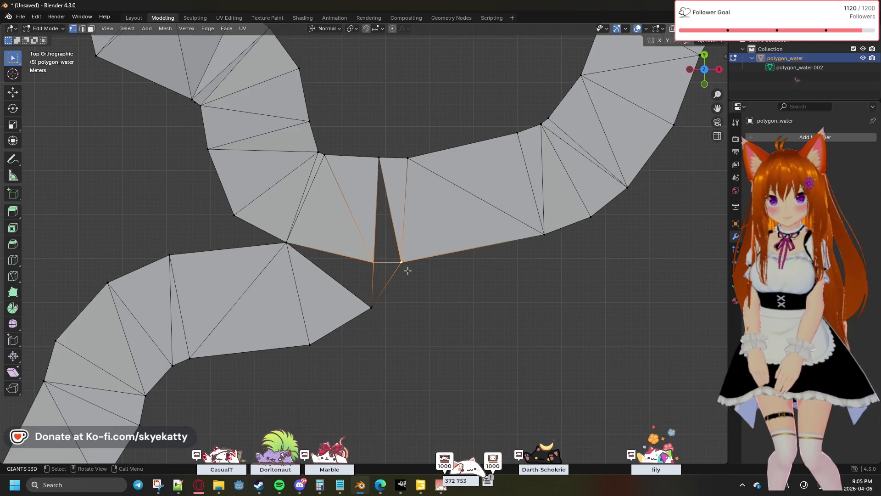
Box-select the vertices around the gap and fill it with faces
key("alt+a")
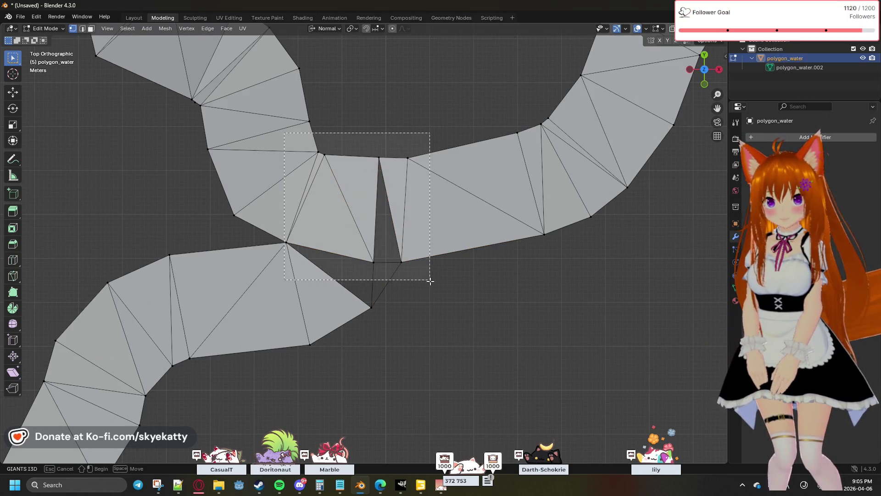
left_click_drag(284, 133, 449, 330)
key("f")
left_click(379, 159)
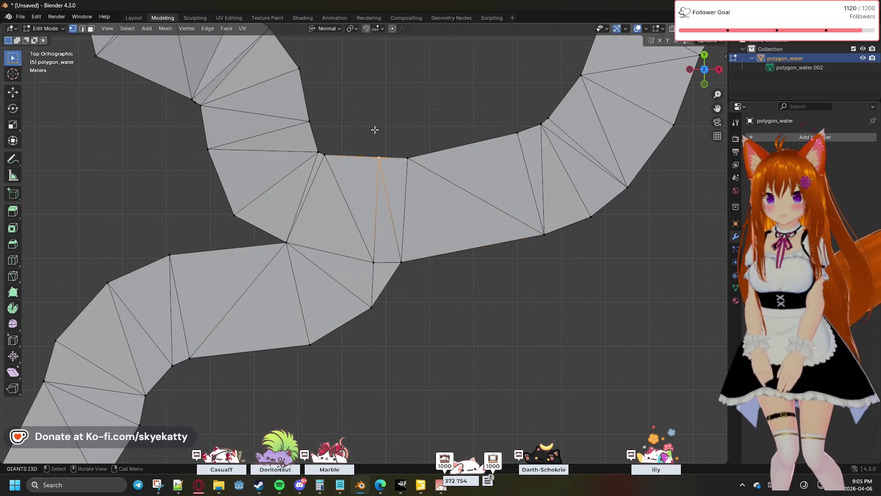
scroll(374, 129, "down", 3)
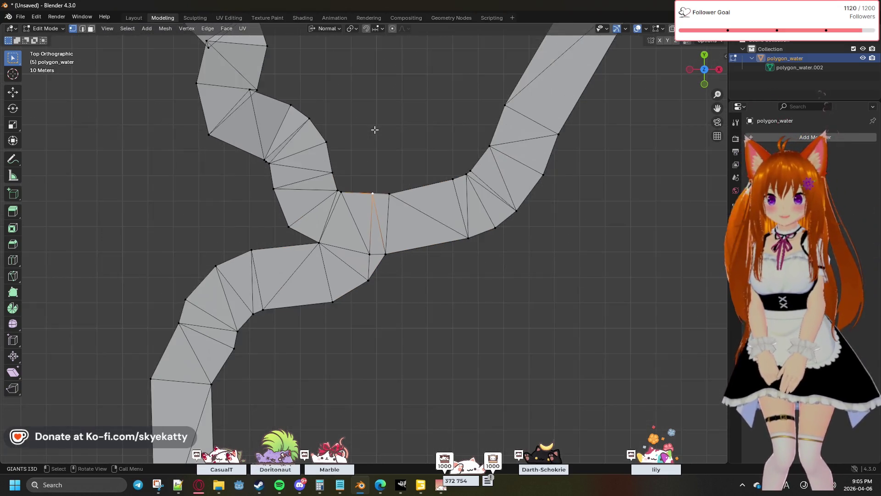
scroll(374, 129, "down", 2)
scroll(379, 145, "up", 4)
scroll(382, 164, "down", 4)
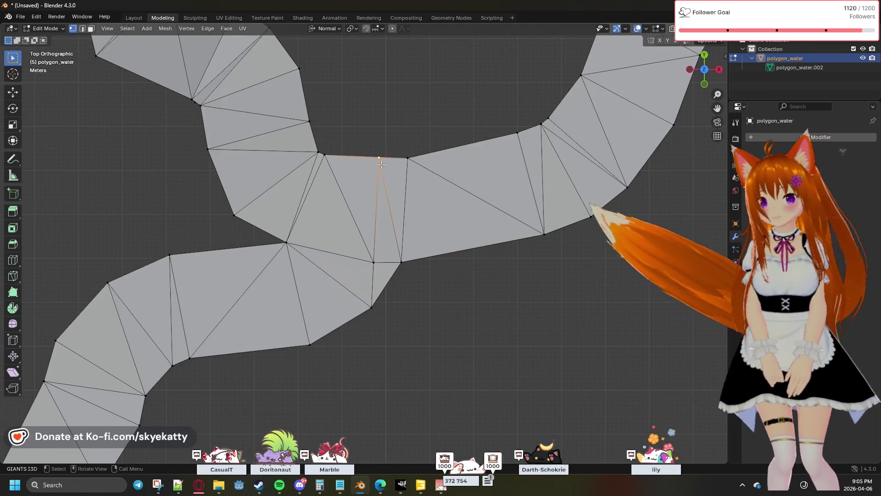
scroll(382, 164, "up", 1)
scroll(382, 164, "up", 1)
scroll(382, 164, "up", 1)
scroll(372, 162, "up", 1)
scroll(413, 180, "up", 2)
scroll(422, 208, "up", 1)
Collapse the thin sliver triangle on the upper river bend into a single vertex
middle_click_drag(422, 208, 395, 181, "shift")
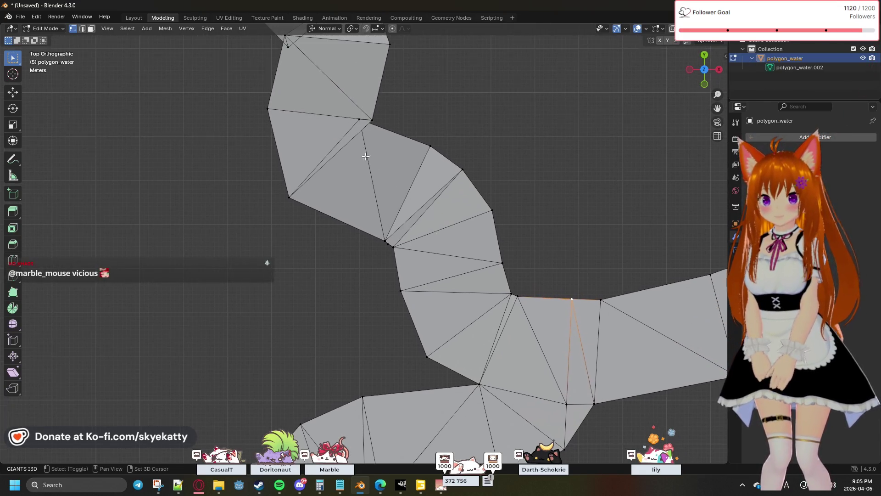
middle_click_drag(364, 149, 374, 188, "shift")
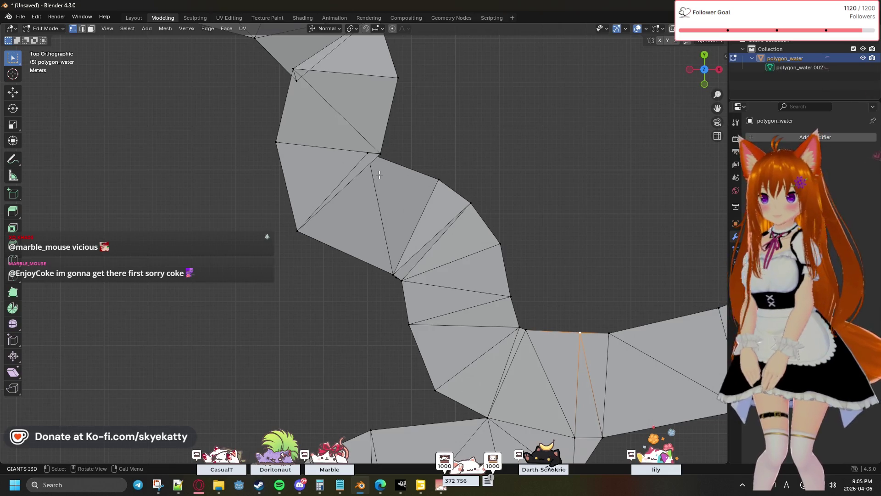
scroll(380, 169, "down", 2)
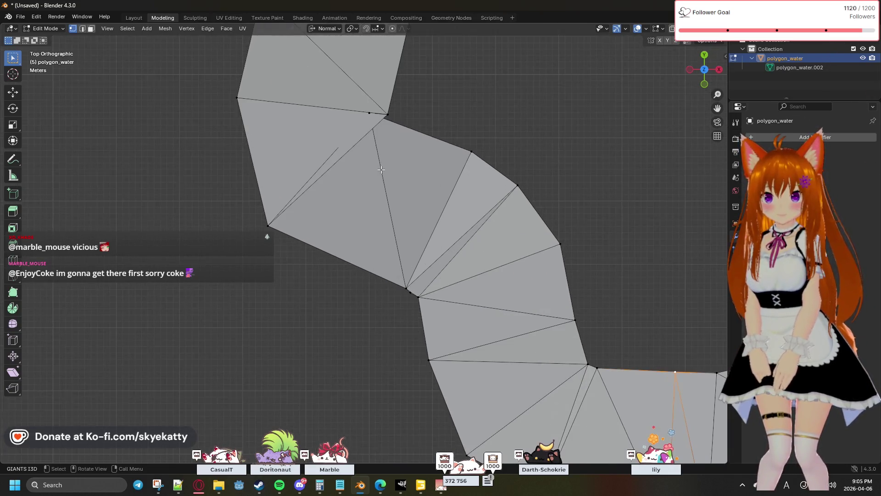
middle_click_drag(382, 165, 401, 223, "shift")
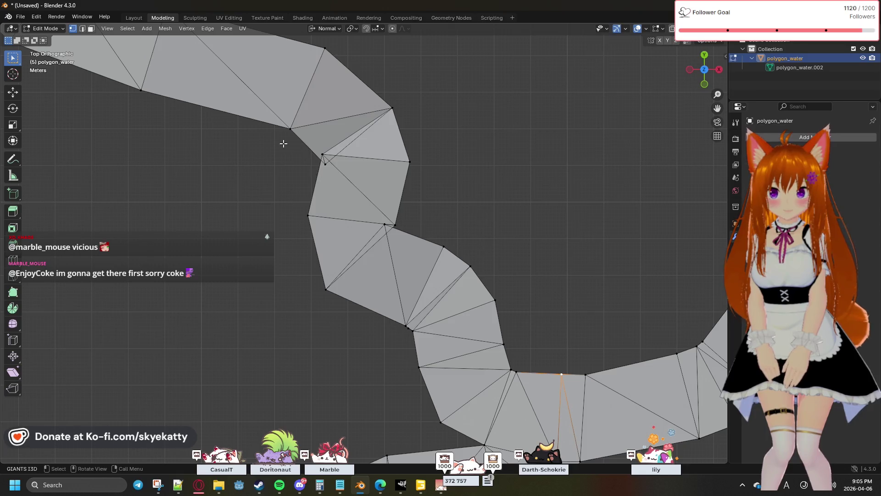
left_click(363, 176)
key("m")
left_click(355, 175)
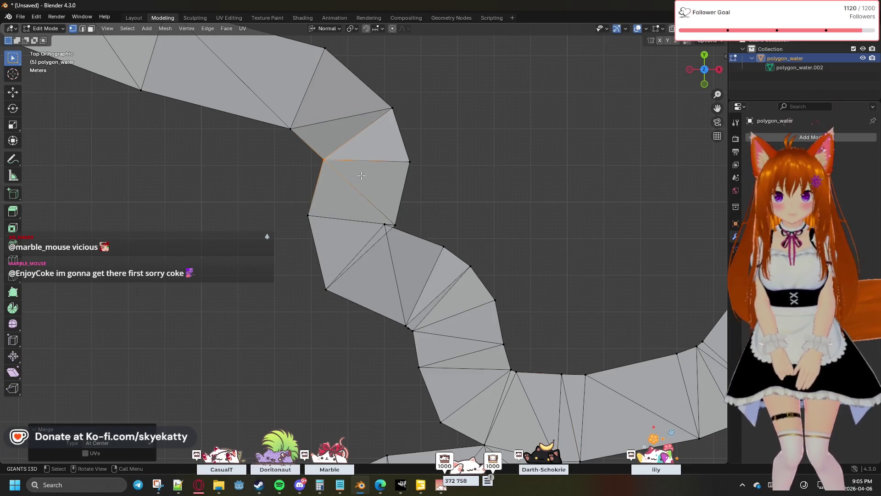
left_click(432, 162)
Merge the next close vertex pair on the bend, then pan to survey the rest of the river network
key("m")
left_click(428, 246)
left_click(419, 220)
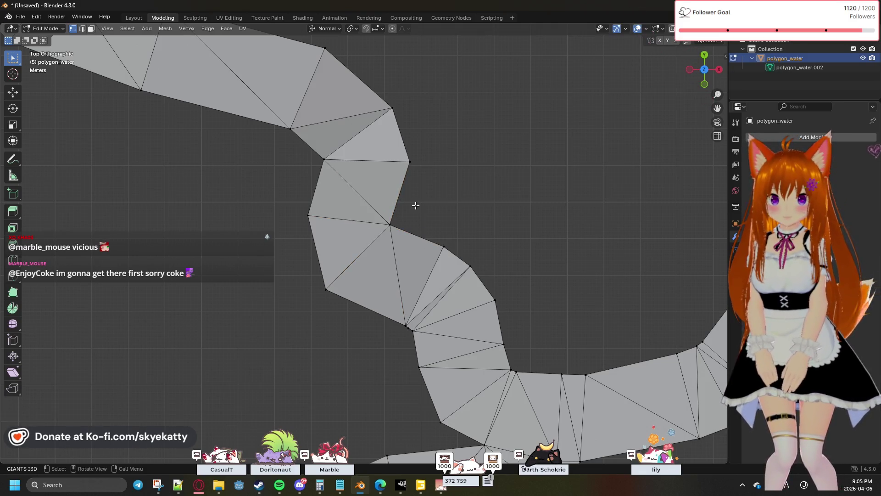
middle_click_drag(410, 188, 260, 193, "shift")
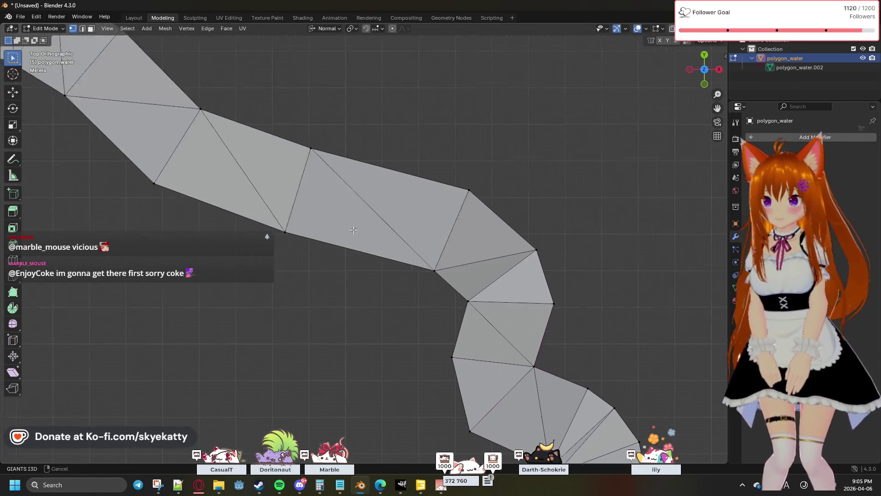
scroll(260, 192, "down", 4)
scroll(263, 196, "down", 3)
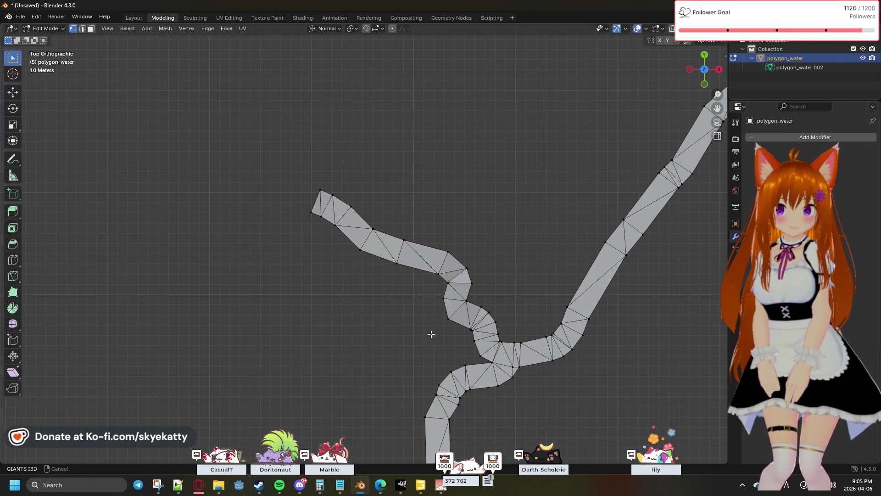
middle_click_drag(432, 337, 393, 228, "shift")
scroll(464, 298, "up", 1)
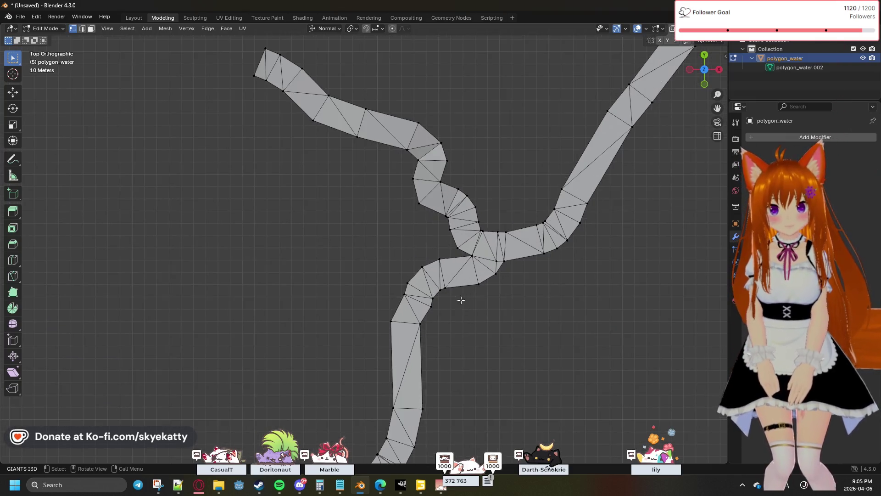
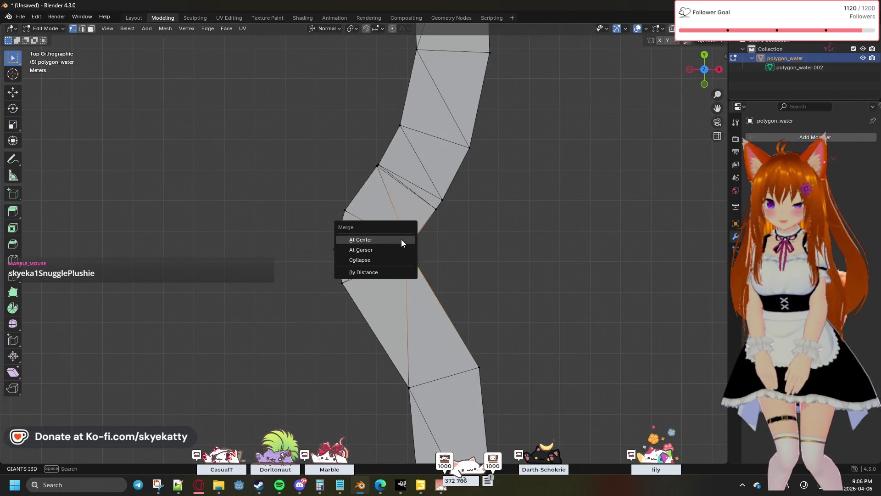
Merge the box-selected junction vertices into one point with Merge > At Center
left_click(401, 239)
scroll(466, 201, "down", 1, "shift")
scroll(472, 217, "down", 1, "shift")
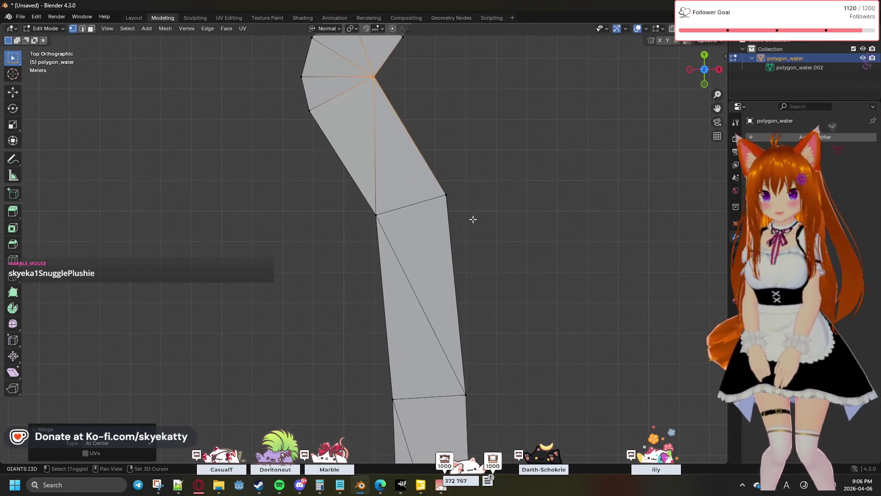
scroll(486, 245, "down", 1, "shift")
scroll(493, 266, "down", 1, "shift")
scroll(493, 266, "down", 1, "shift")
scroll(474, 305, "down", 1, "shift")
scroll(474, 348, "down", 1, "shift")
scroll(514, 311, "down", 1, "shift")
scroll(482, 337, "down", 1, "shift")
scroll(458, 348, "down", 2)
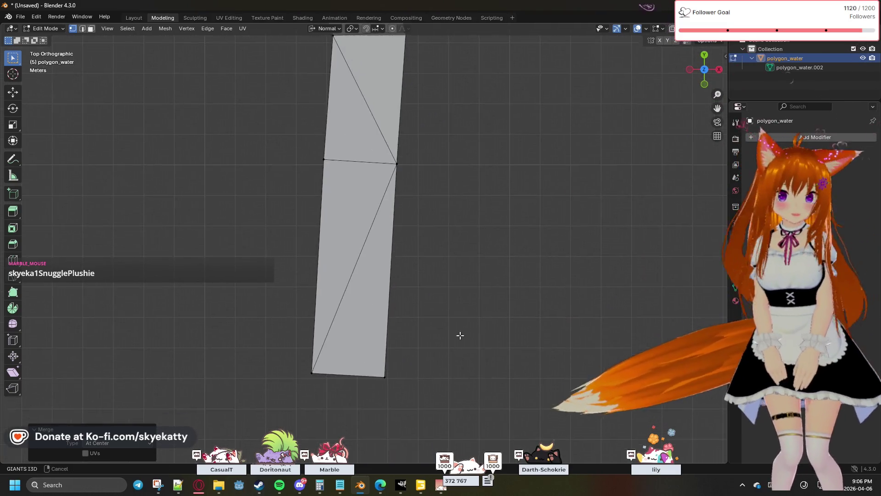
scroll(458, 267, "down", 2)
scroll(459, 266, "down", 1)
scroll(459, 265, "down", 1)
scroll(458, 265, "down", 1)
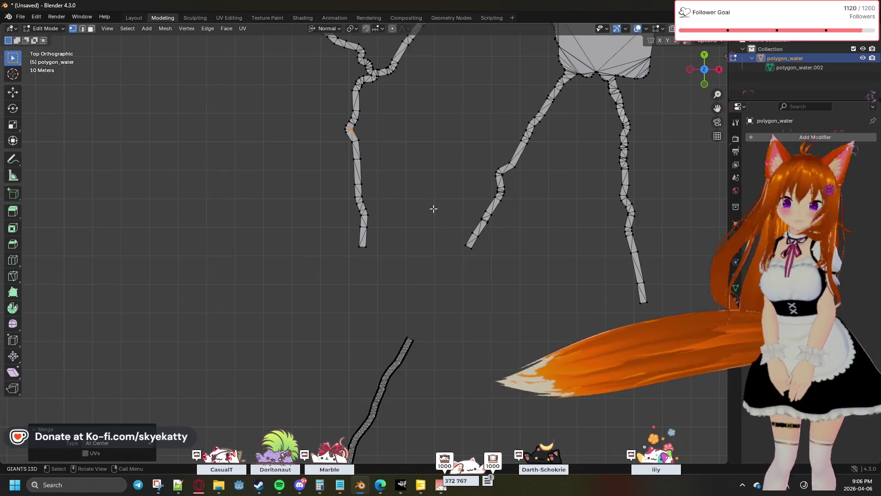
scroll(434, 208, "down", 3)
scroll(434, 213, "down", 3)
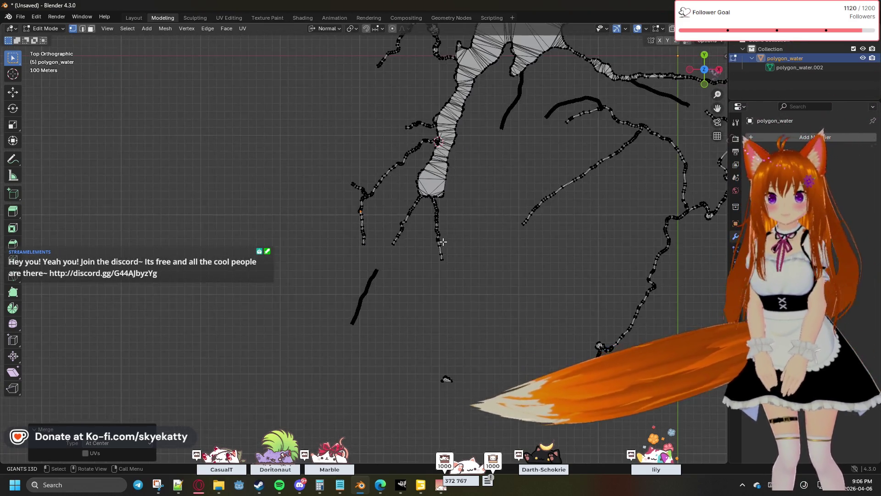
scroll(438, 230, "up", 1)
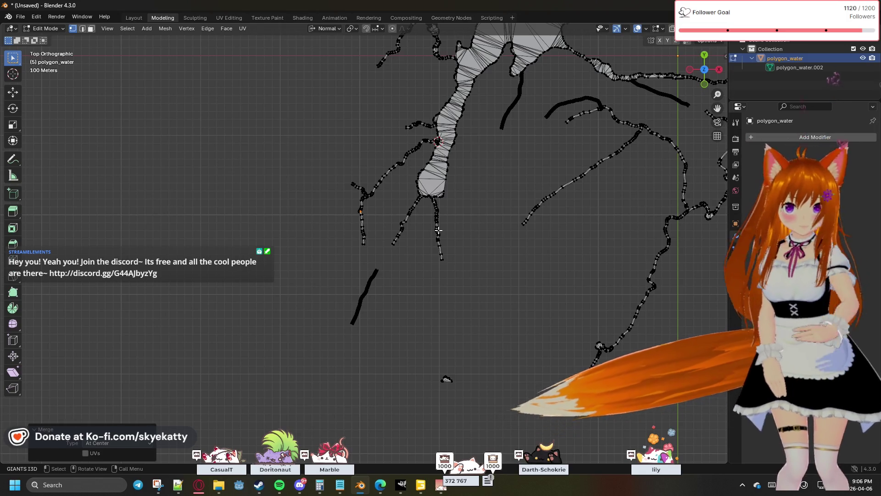
scroll(440, 228, "up", 3)
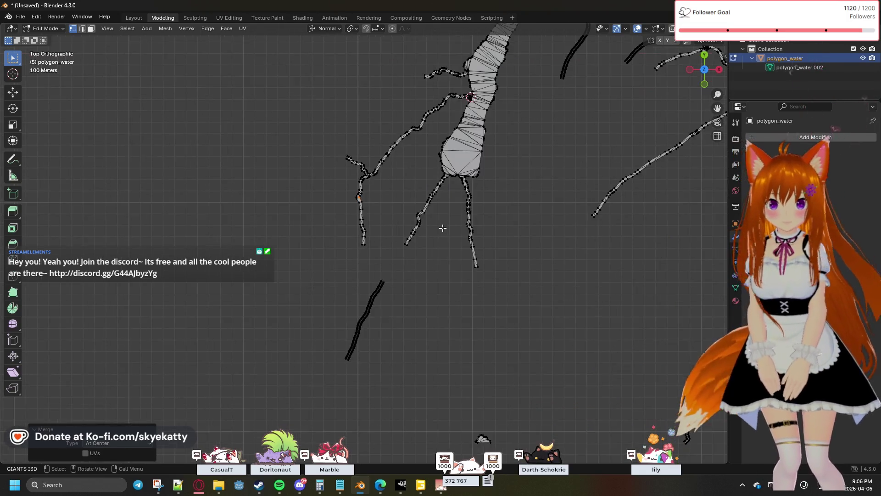
scroll(443, 227, "up", 3)
Orbit and pan along the polygon_water river branches, then bring up GIANTS Editor from the taskbar
middle_click_drag(442, 227, 462, 273)
scroll(504, 206, "up", 2)
scroll(482, 276, "up", 2)
scroll(476, 293, "up", 2)
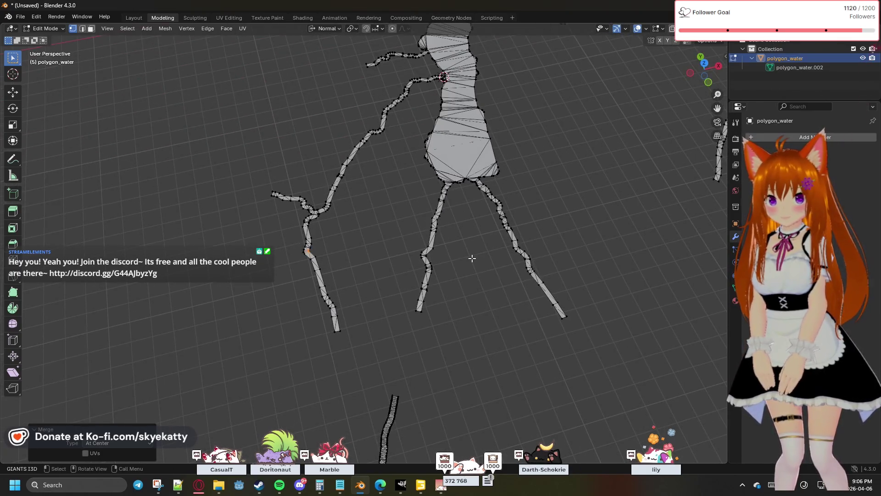
middle_click_drag(472, 258, 473, 281)
scroll(472, 276, "down", 3)
scroll(538, 202, "up", 2)
middle_click_drag(521, 220, 463, 181)
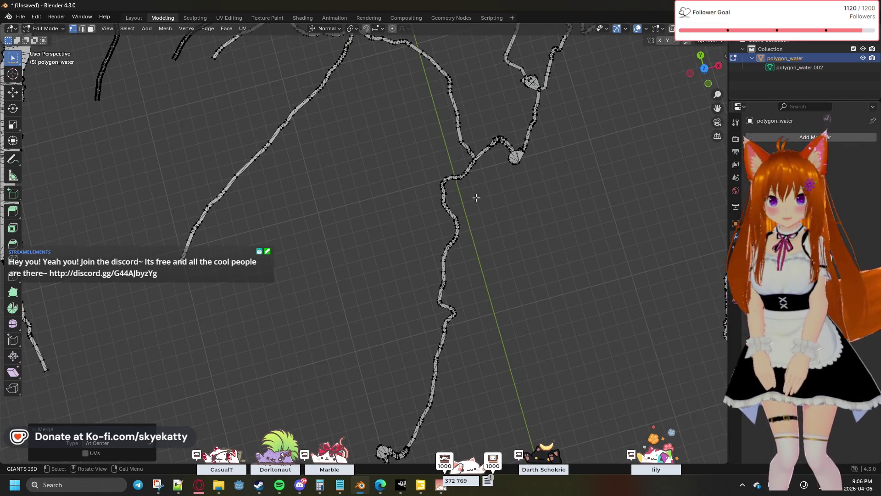
scroll(462, 208, "down", 1)
scroll(483, 222, "up", 1)
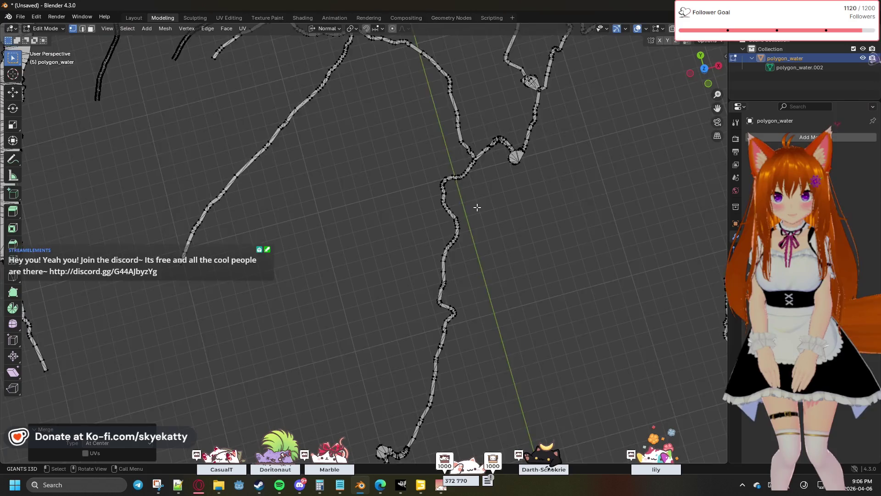
scroll(475, 206, "up", 1)
middle_click_drag(494, 196, 361, 267, "shift")
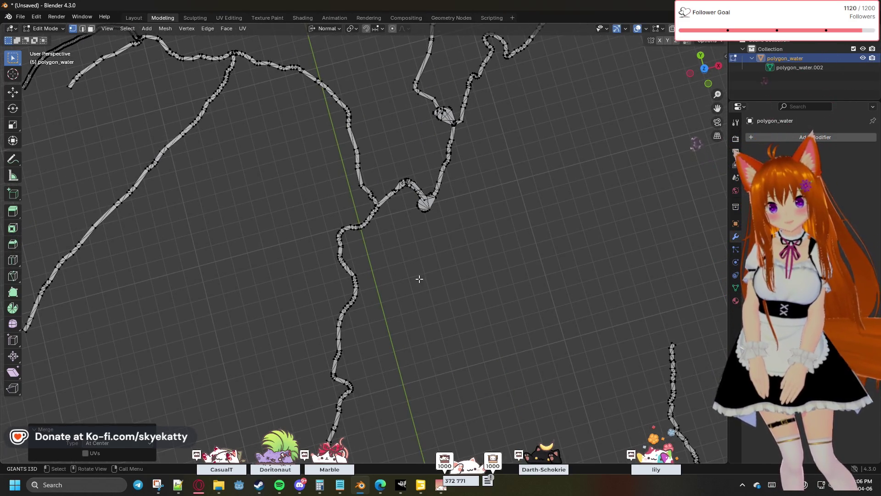
scroll(419, 279, "down", 1)
scroll(419, 279, "down", 2)
scroll(419, 279, "down", 1)
scroll(419, 279, "down", 1)
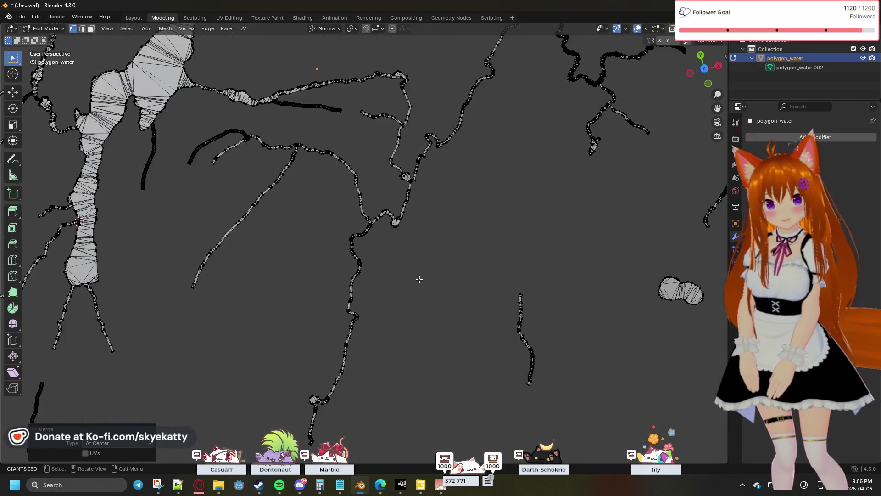
scroll(419, 279, "down", 1)
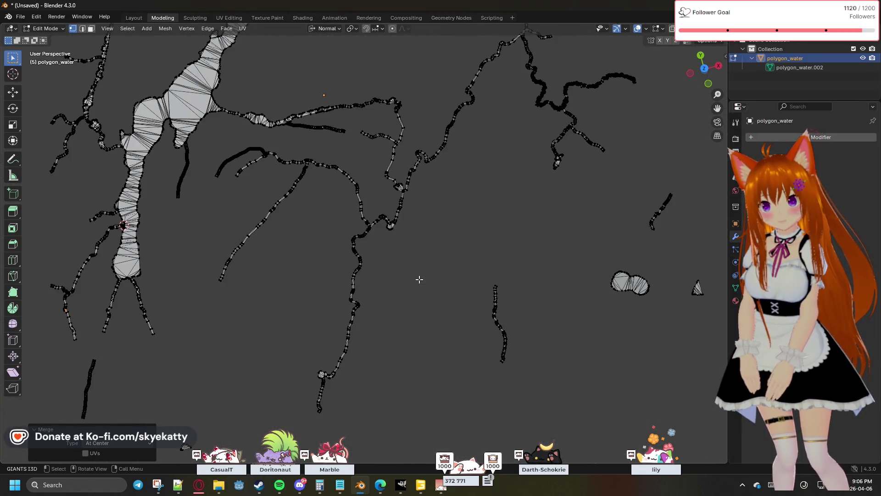
scroll(468, 200, "up", 6)
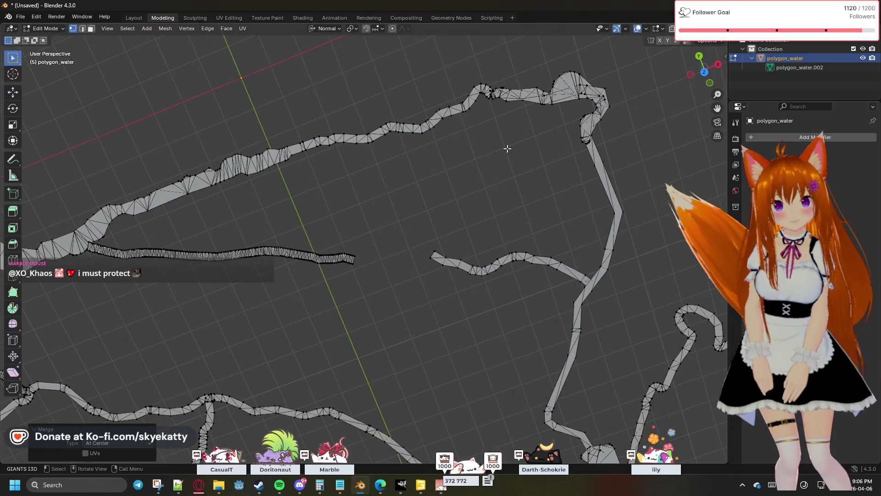
middle_click_drag(511, 146, 398, 139, "shift")
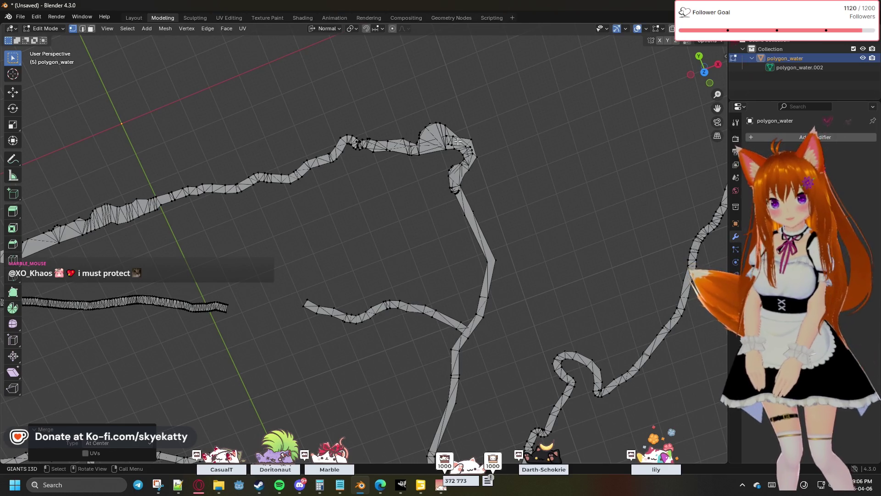
scroll(481, 165, "down", 2)
scroll(489, 182, "down", 2)
scroll(490, 181, "down", 3)
scroll(431, 235, "down", 2)
scroll(432, 235, "up", 4)
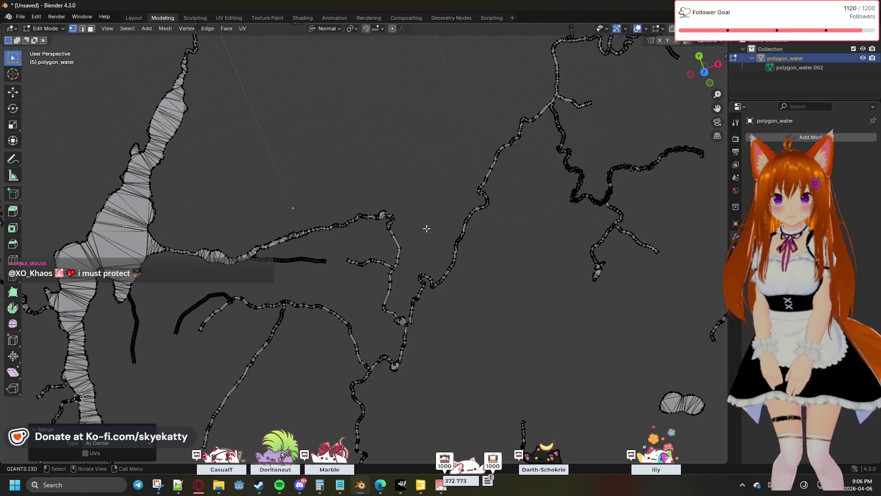
scroll(426, 228, "up", 3)
scroll(427, 228, "down", 4)
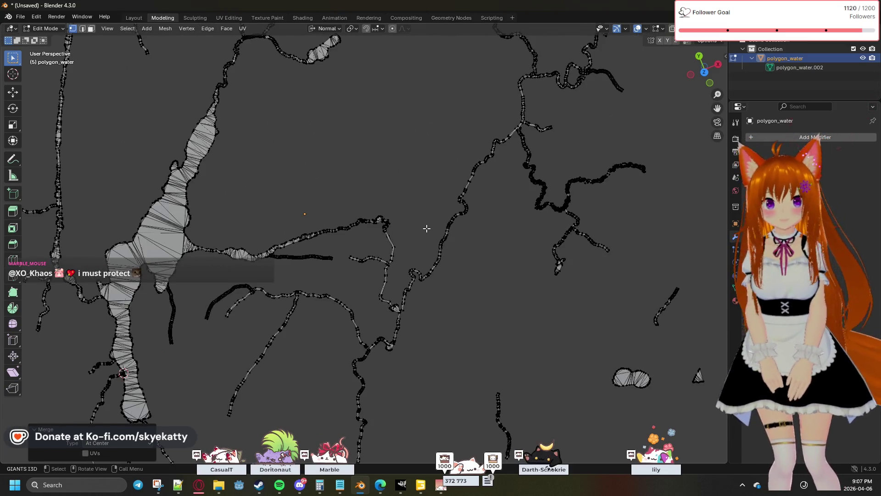
mouse_move(437, 191)
middle_mouse_down("shift")
mouse_move(388, 316)
mouse_move(362, 258)
mouse_move(374, 291)
mouse_move(407, 222)
mouse_move(373, 253)
middle_mouse_up("shift")
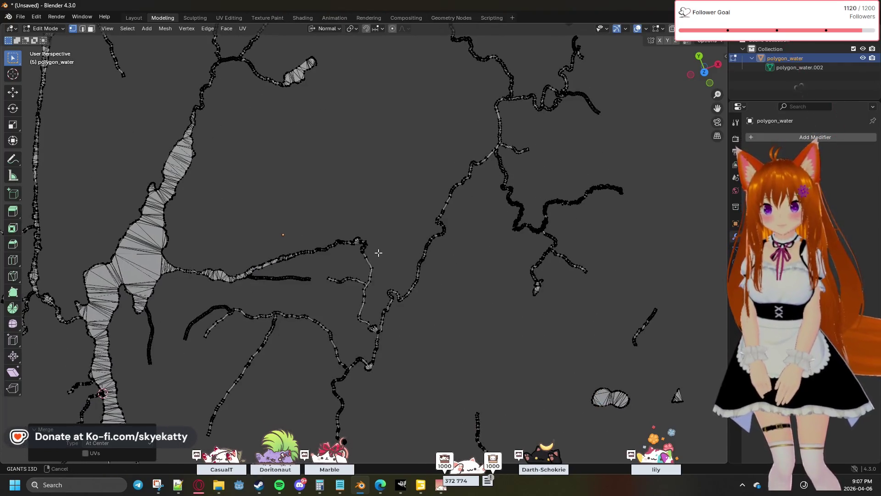
scroll(373, 253, "up", 3)
scroll(409, 230, "up", 2)
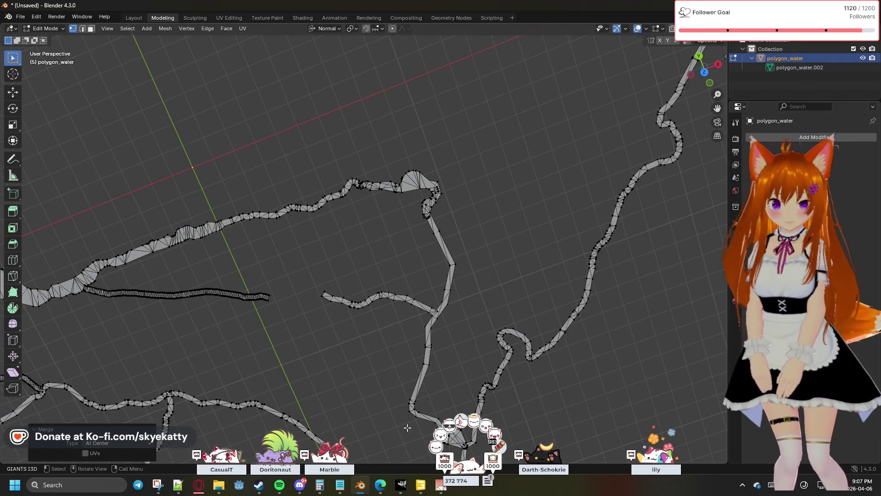
left_click(419, 484)
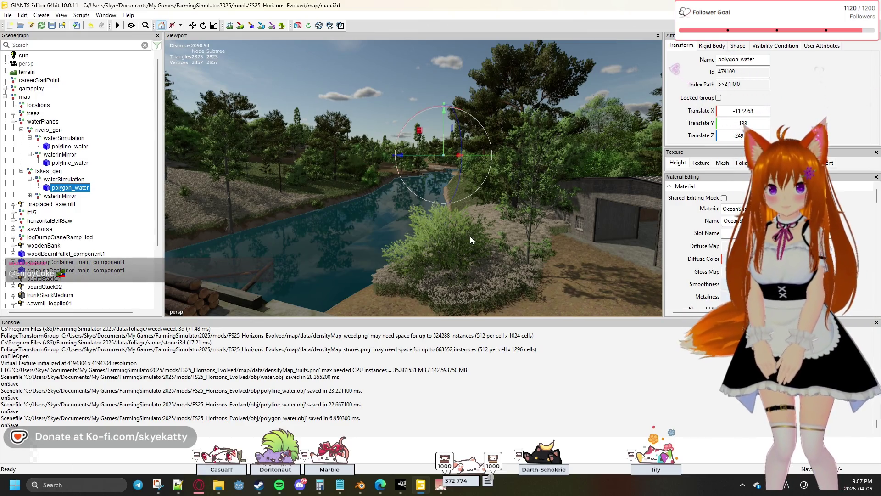
Tilt the GIANTS Editor camera straight down and pull it high above the river and forest
middle_click_drag(470, 237, 417, 293)
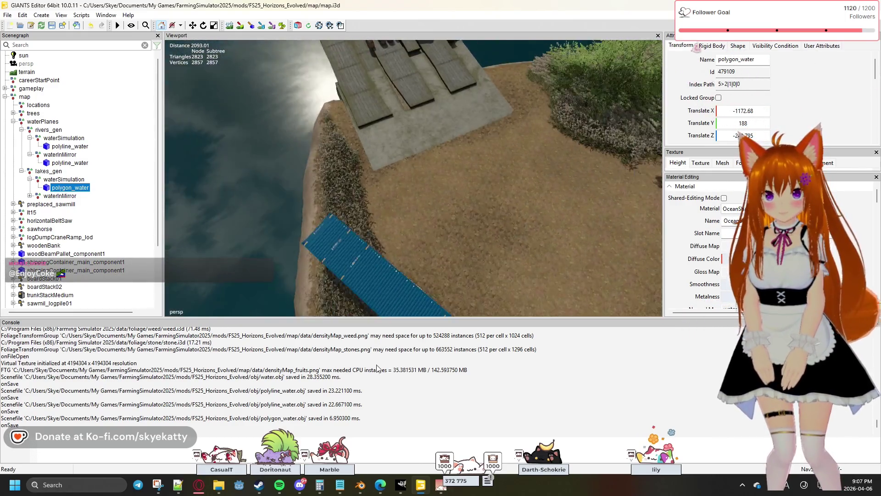
middle_click_drag(376, 366, 371, 397)
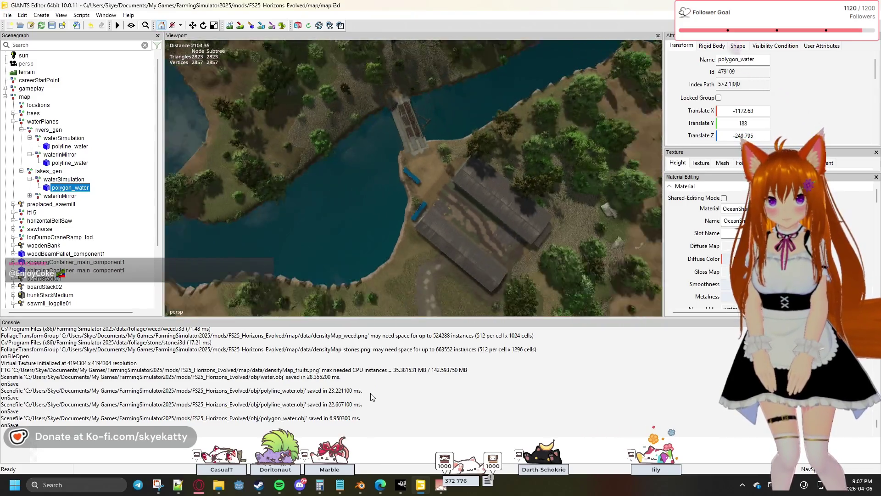
key("s")
key("s")
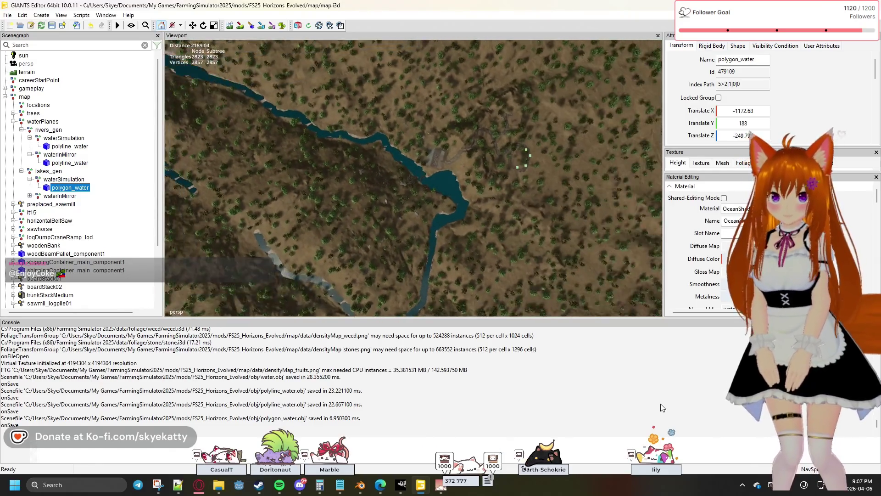
key("s")
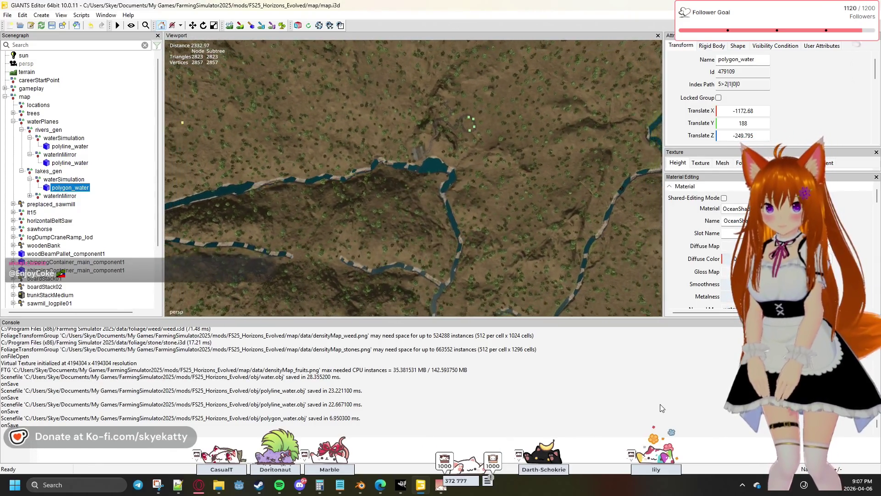
key("s")
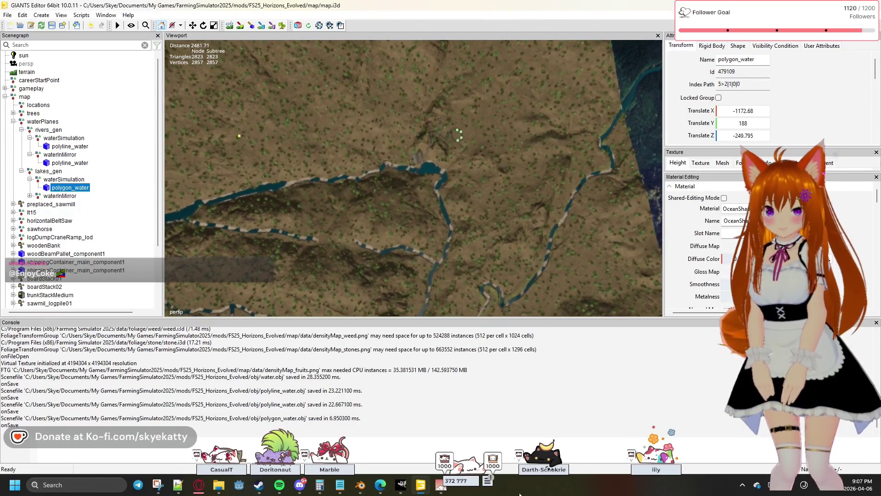
Toggle the taskbar icon until Blender's river mesh is back in front
left_click(359, 485)
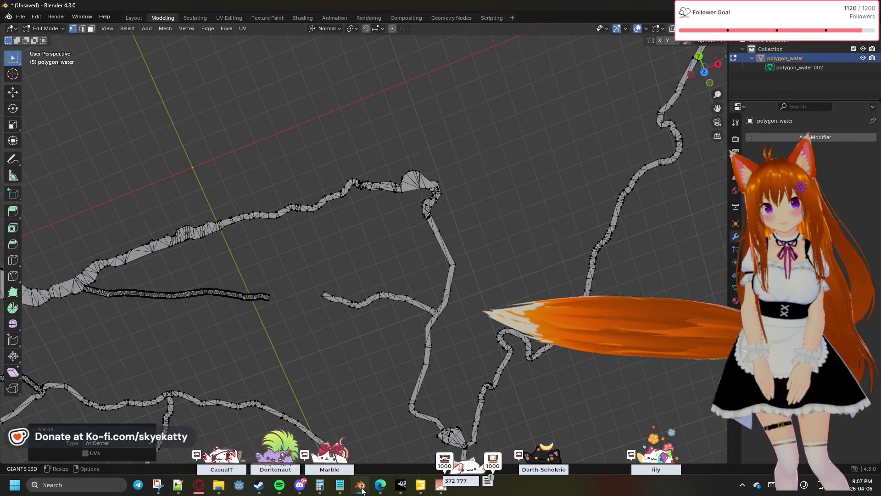
left_click(360, 486)
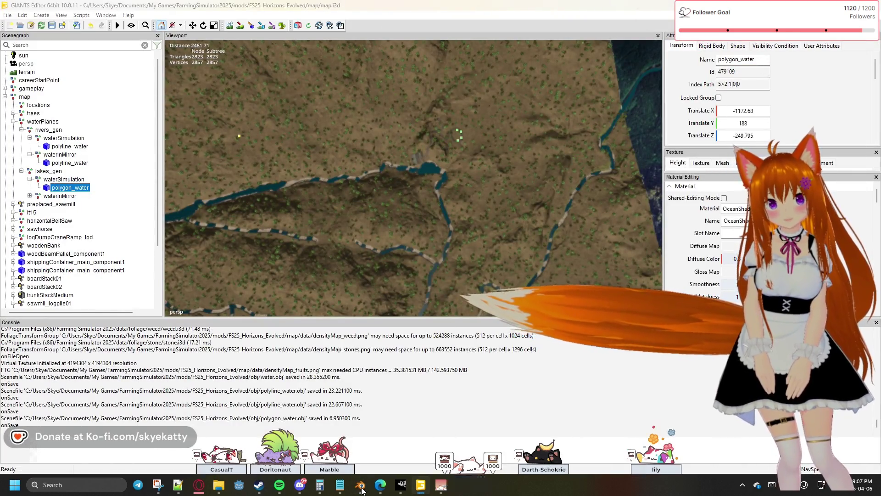
left_click(360, 485)
scroll(411, 171, "up", 3)
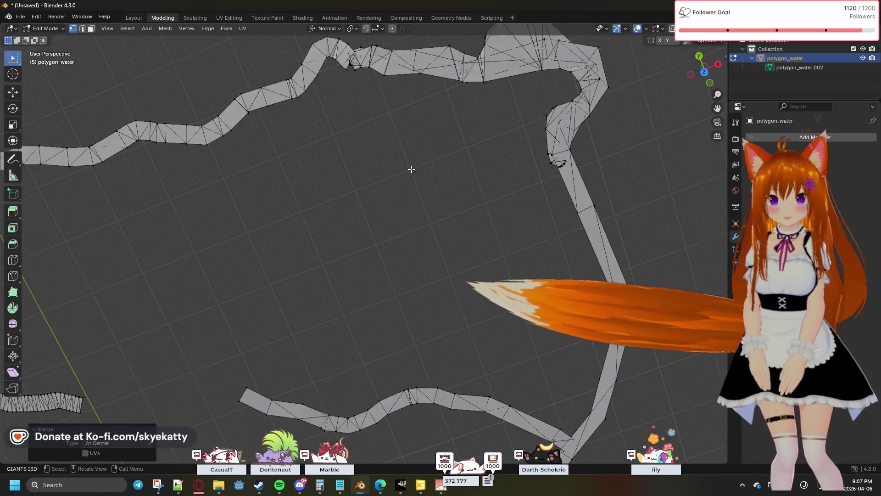
scroll(410, 172, "down", 3)
middle_click_drag(443, 148, 388, 252)
scroll(387, 254, "up", 3)
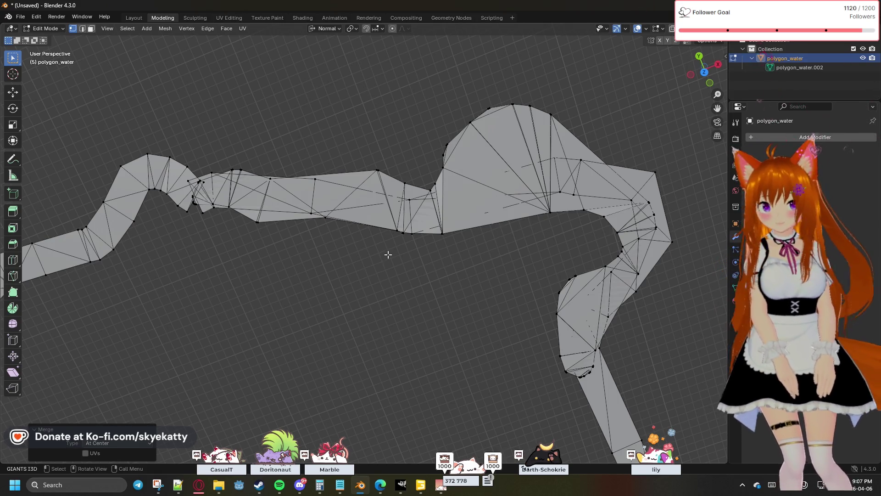
mouse_move(350, 257)
middle_mouse_down("shift")
mouse_move(441, 240)
mouse_move(549, 260)
mouse_move(459, 256)
middle_mouse_up("shift")
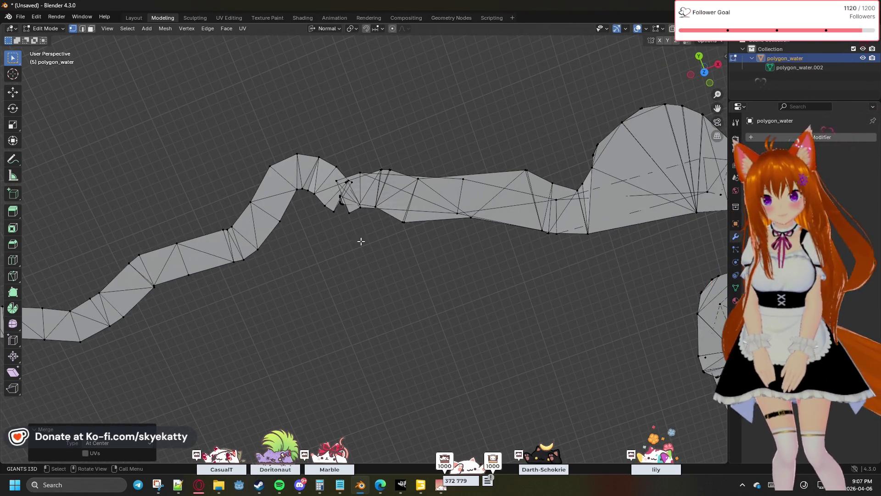
scroll(348, 235, "up", 3)
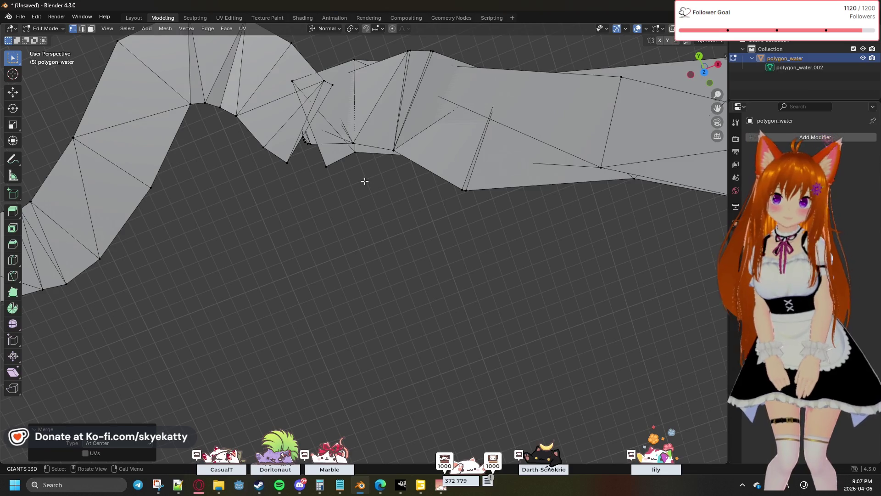
scroll(341, 164, "down", 3)
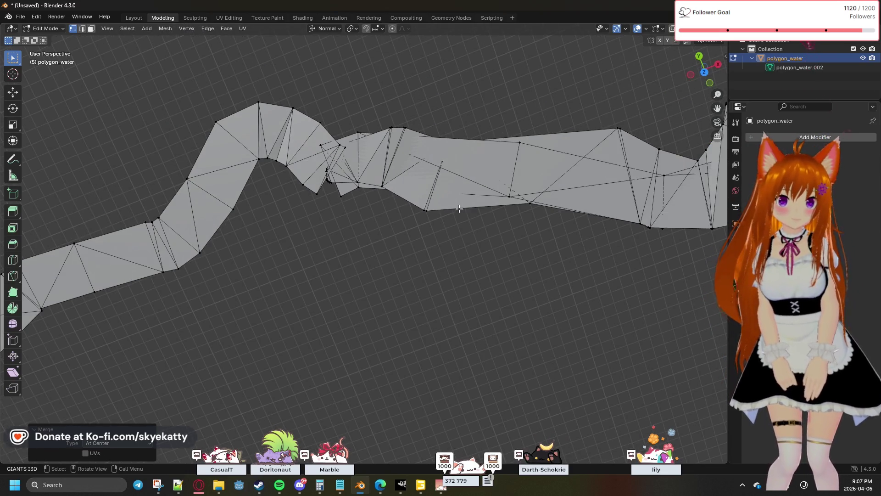
mouse_move(528, 224)
middle_mouse_down("shift")
mouse_move(315, 240)
mouse_move(380, 253)
middle_mouse_up("shift")
scroll(379, 253, "down", 2)
scroll(379, 253, "down", 1)
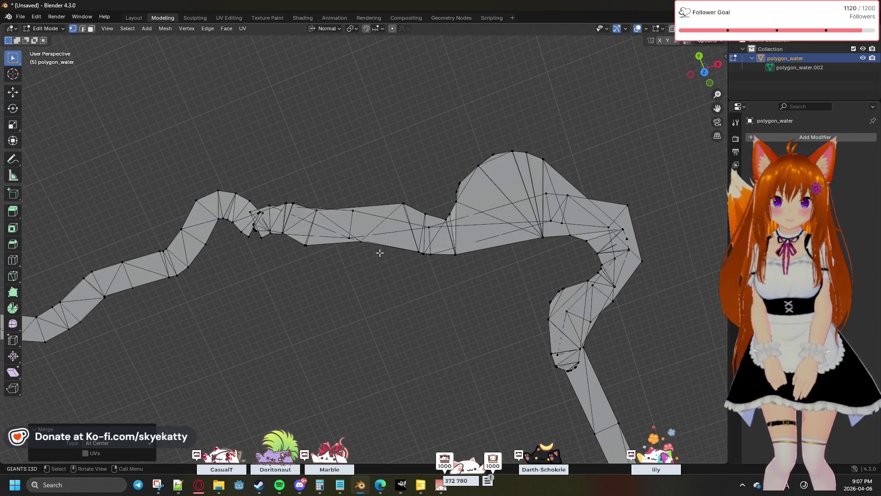
scroll(379, 253, "up", 1)
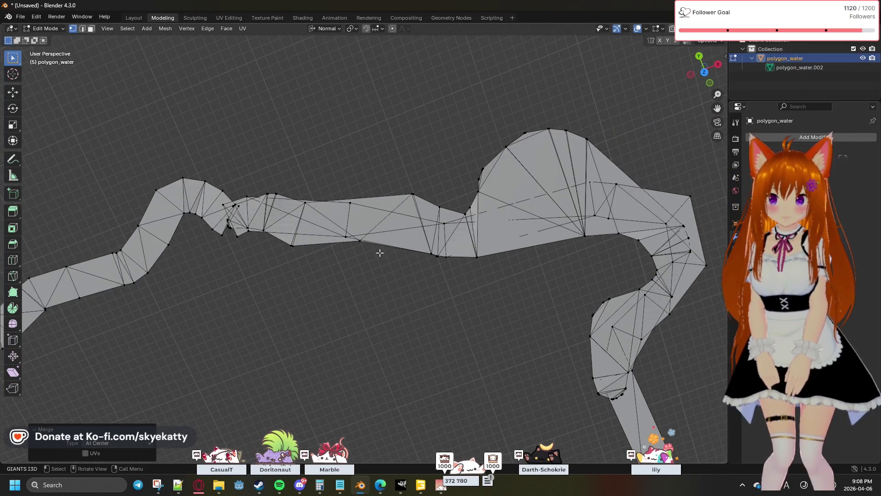
scroll(328, 248, "up", 2)
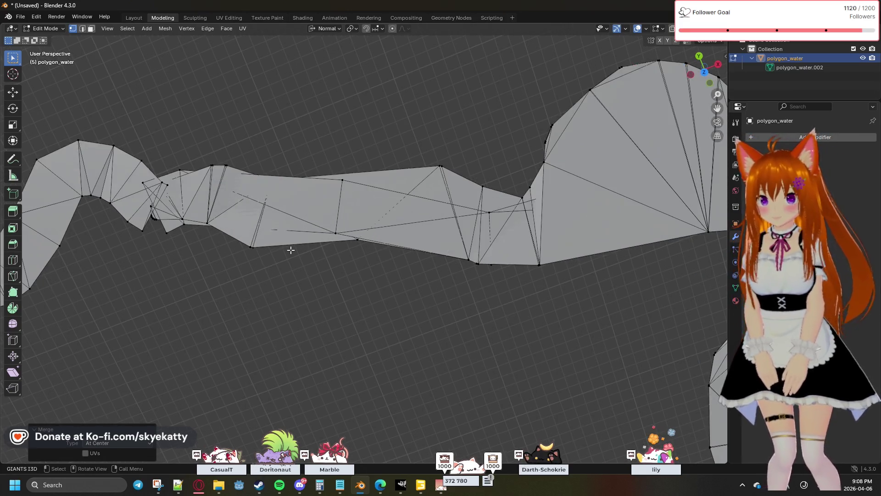
middle_click_drag(291, 250, 446, 255, "shift")
mouse_move(354, 254)
middle_mouse_down()
mouse_move(303, 280)
mouse_move(373, 223)
middle_mouse_up()
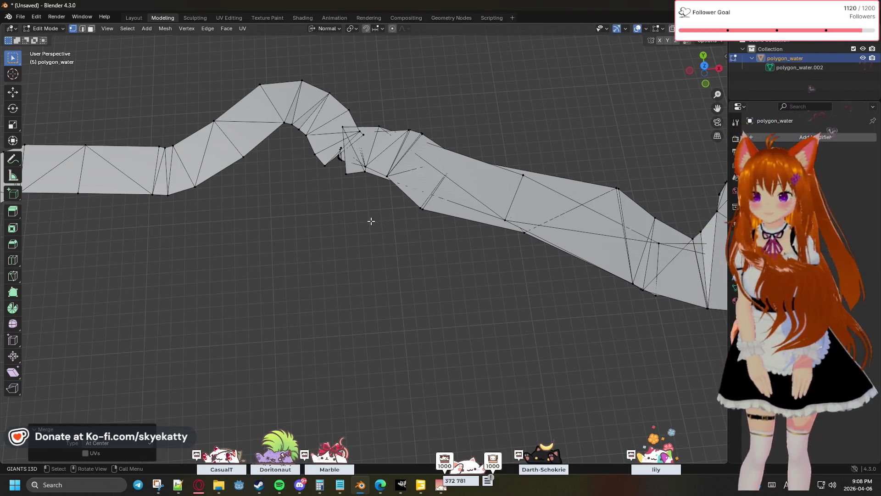
scroll(373, 228, "up", 2)
scroll(374, 234, "up", 2)
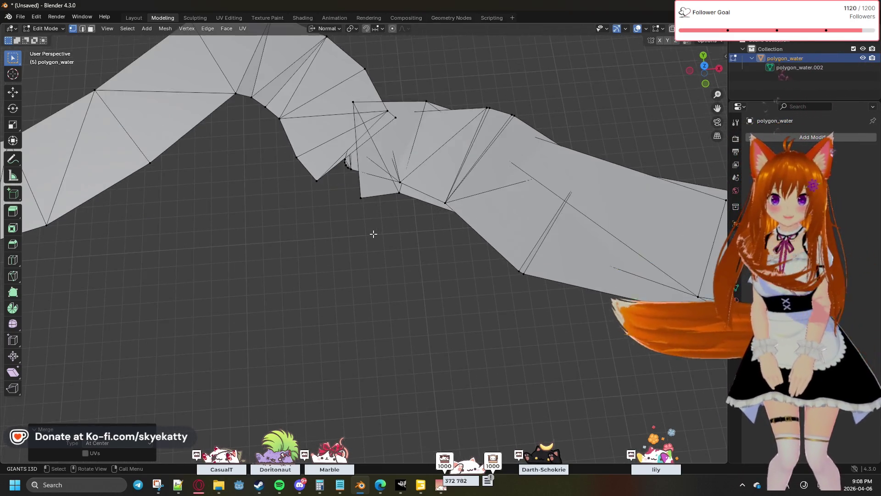
scroll(365, 213, "down", 2)
scroll(366, 216, "down", 1)
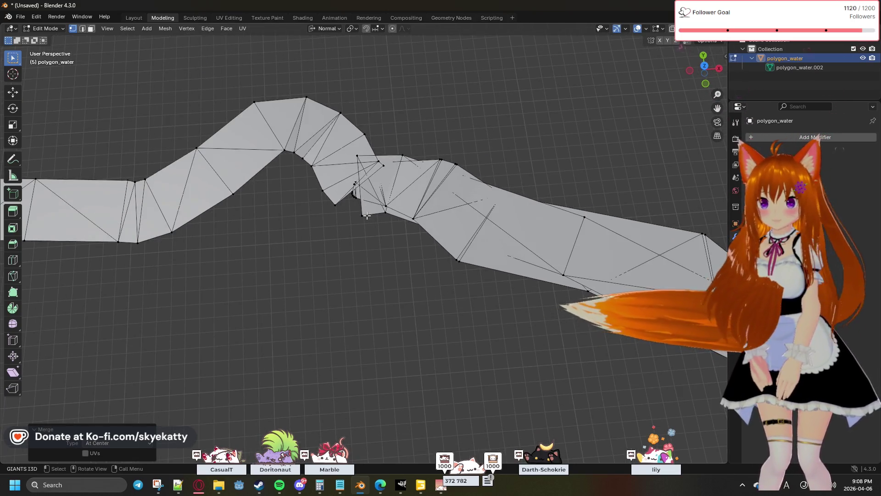
middle_click_drag(366, 215, 502, 310)
scroll(338, 128, "up", 3)
scroll(422, 138, "down", 1)
scroll(429, 212, "down", 2)
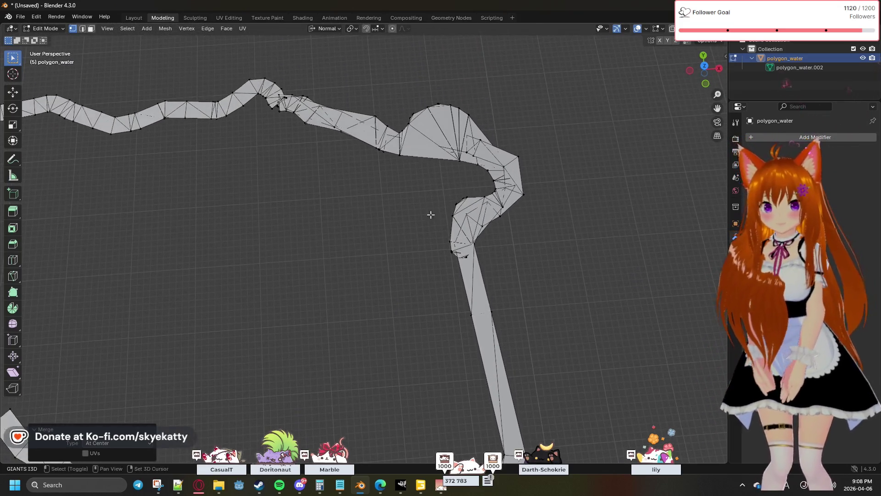
scroll(429, 212, "up", 2)
scroll(531, 271, "up", 2)
middle_click_drag(531, 272, 351, 221)
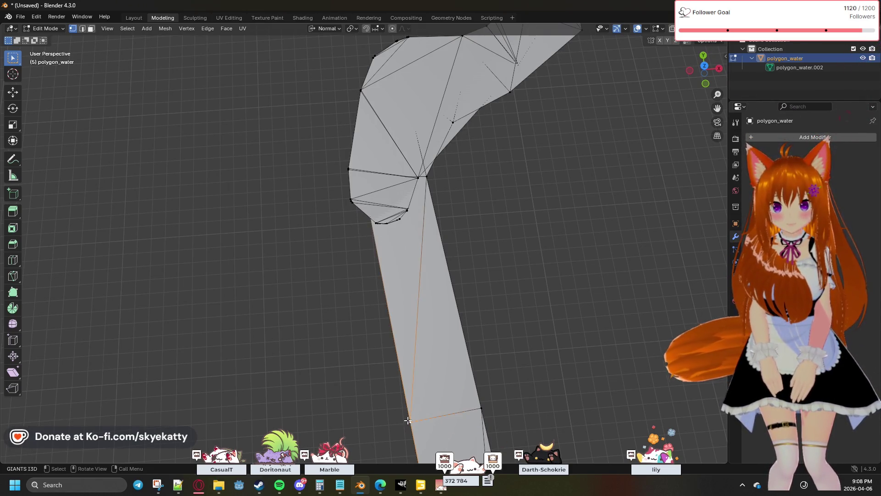
left_click(411, 420)
scroll(352, 216, "up", 3)
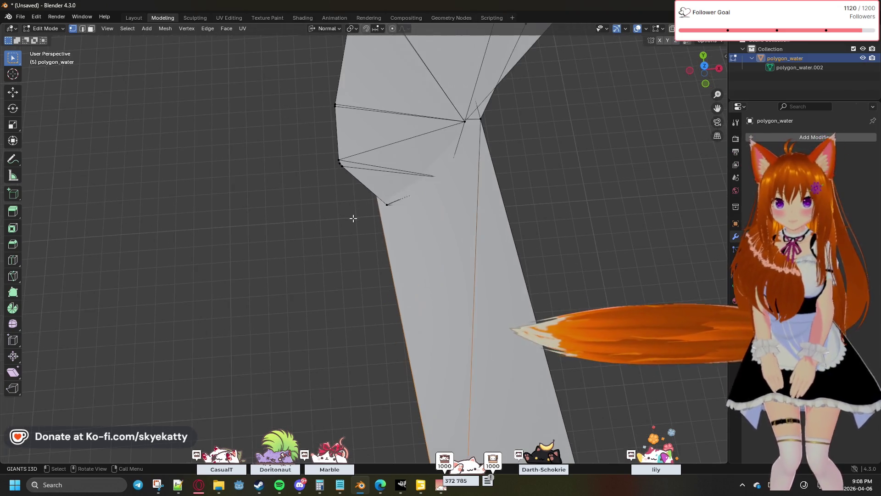
middle_click_drag(353, 218, 329, 168)
left_click(356, 202)
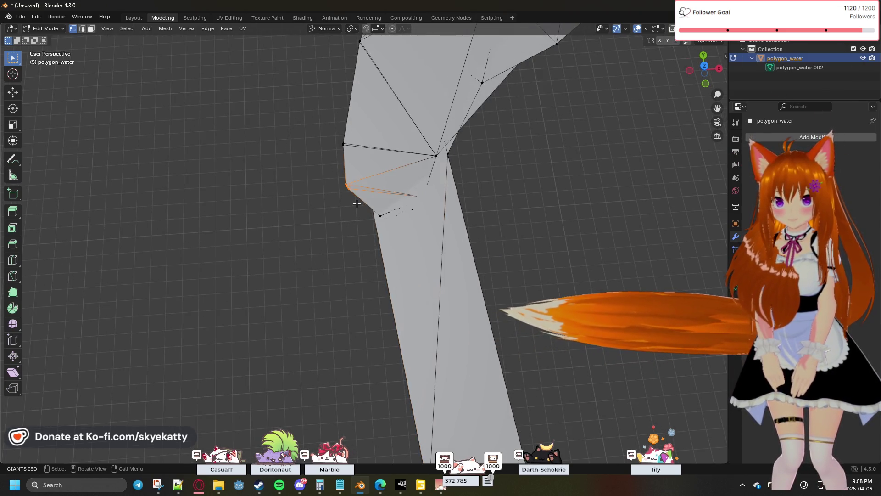
key("m")
left_click(356, 204)
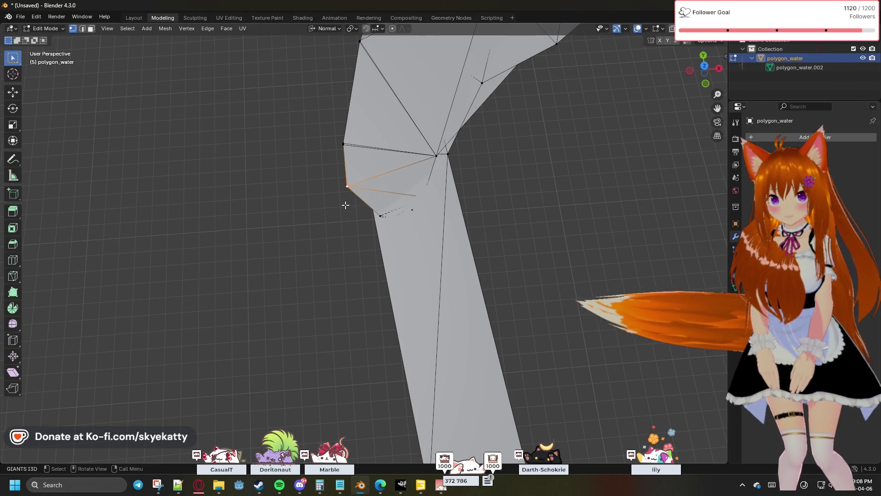
middle_click_drag(364, 242, 419, 269, "shift")
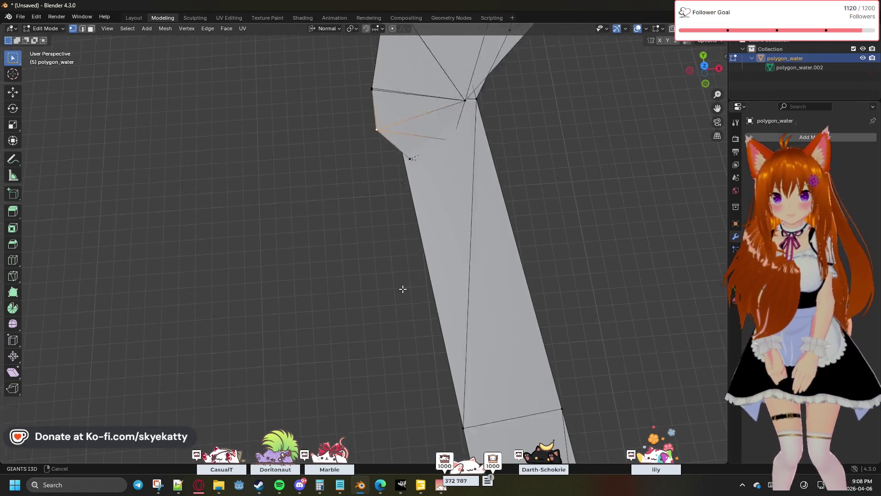
scroll(418, 270, "down", 4)
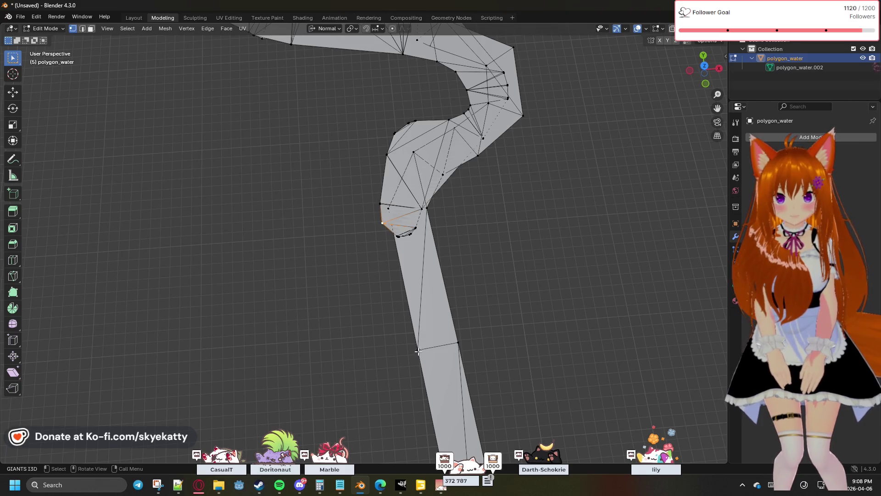
left_click(418, 349)
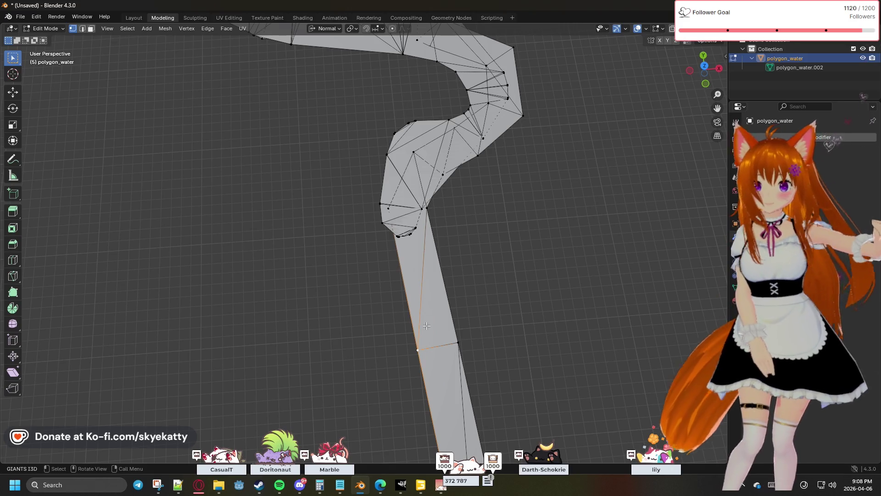
left_click(444, 230)
scroll(444, 230, "up", 2)
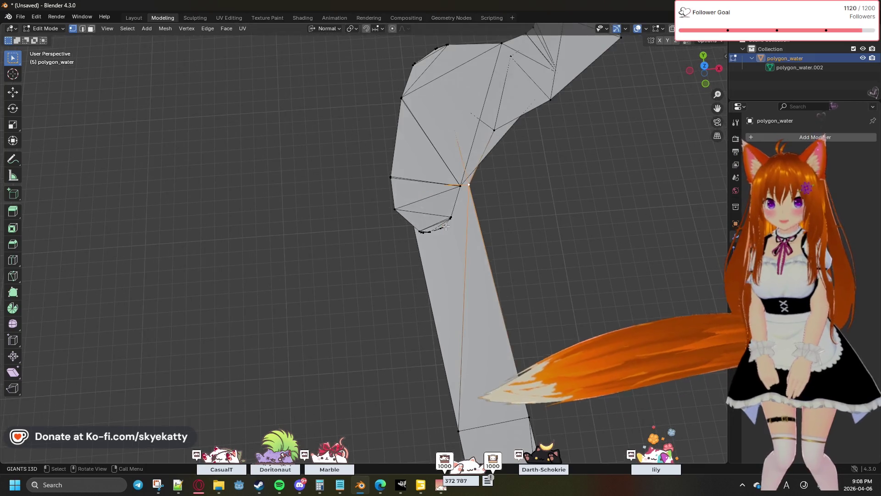
scroll(533, 207, "up", 2)
scroll(500, 266, "up", 2)
scroll(490, 267, "up", 1)
scroll(492, 268, "down", 1)
scroll(494, 266, "down", 1)
middle_click_drag(525, 280, 553, 220)
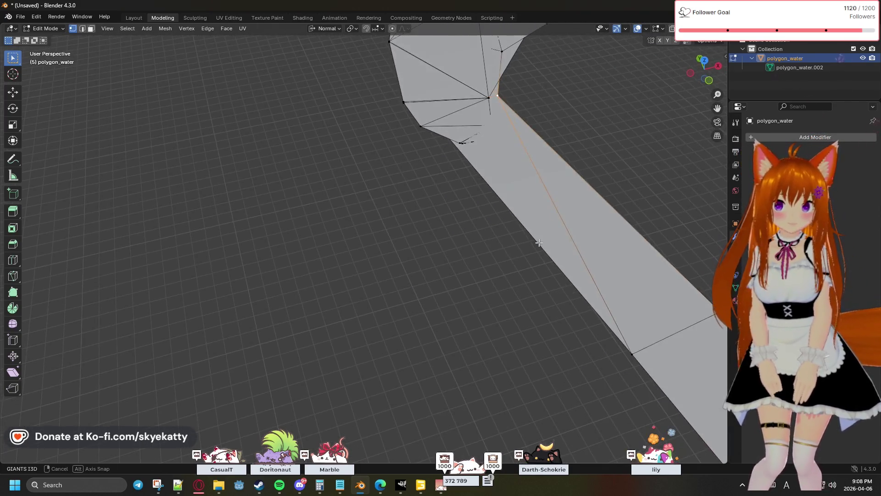
scroll(553, 220, "down", 2)
scroll(530, 218, "up", 2)
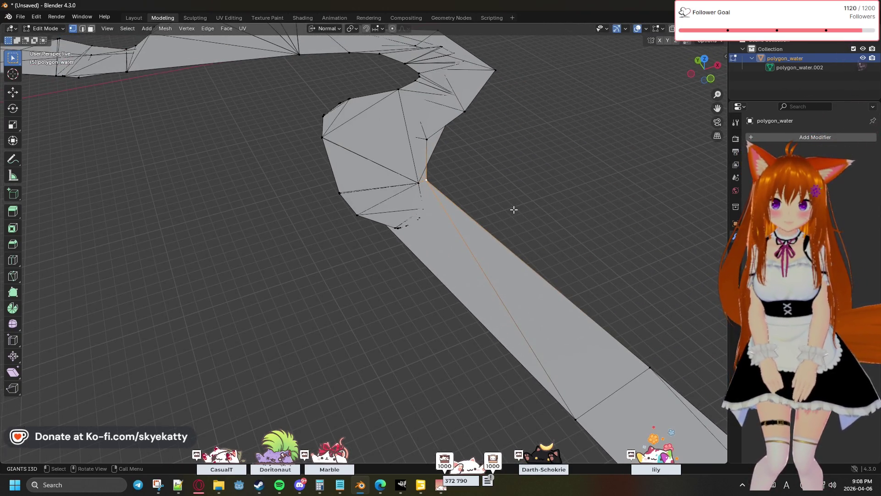
middle_click_drag(491, 190, 492, 222)
scroll(461, 264, "up", 2)
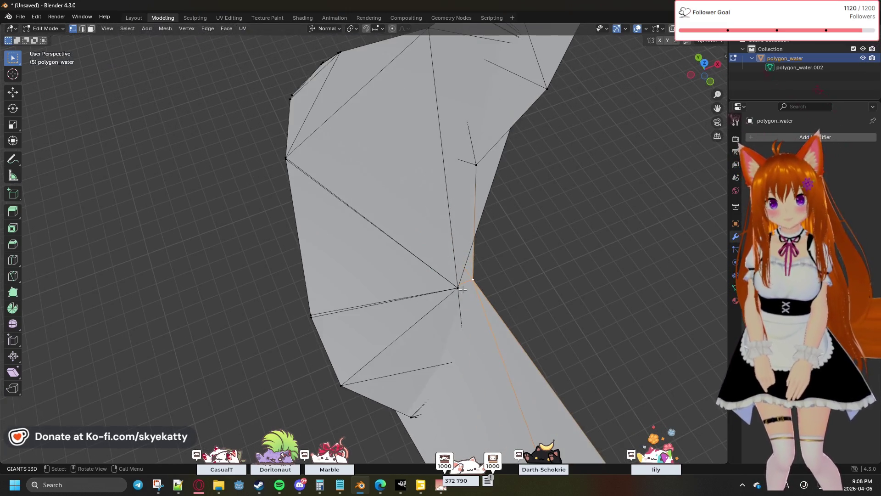
mouse_move(511, 266)
middle_mouse_down("shift")
mouse_move(522, 214)
mouse_move(500, 213)
middle_mouse_up("shift")
scroll(522, 214, "down", 5)
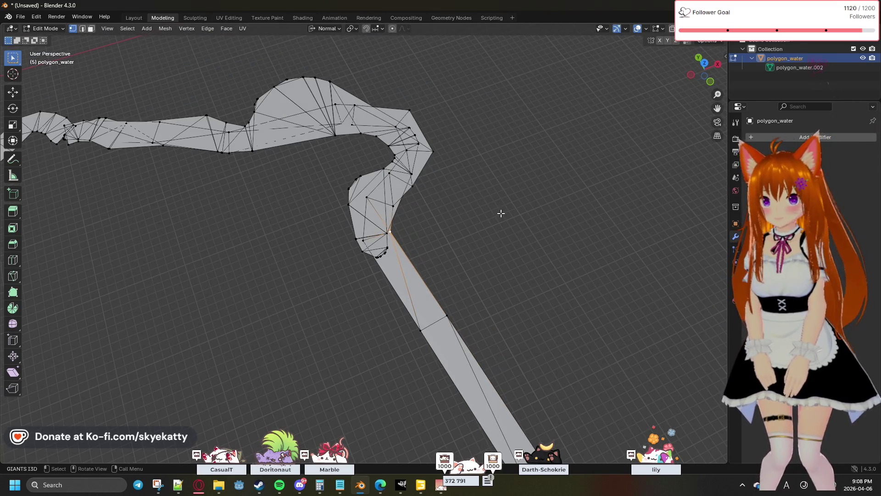
scroll(501, 214, "down", 1)
scroll(500, 213, "up", 1)
scroll(492, 216, "up", 1)
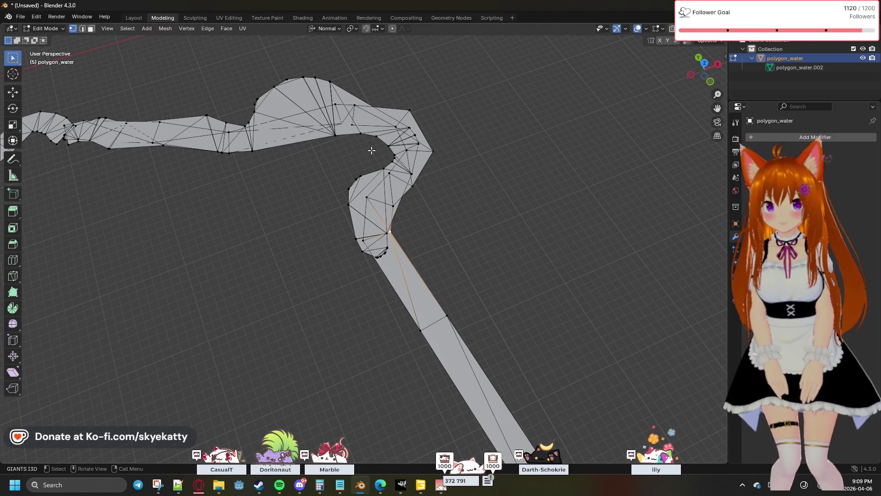
key("l")
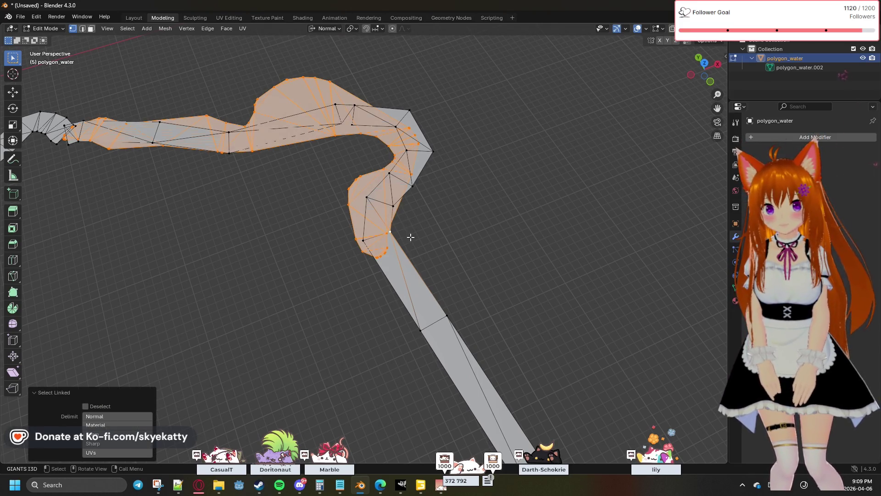
Select the connected river strip with L and zoom in close to its bend
left_click(403, 249)
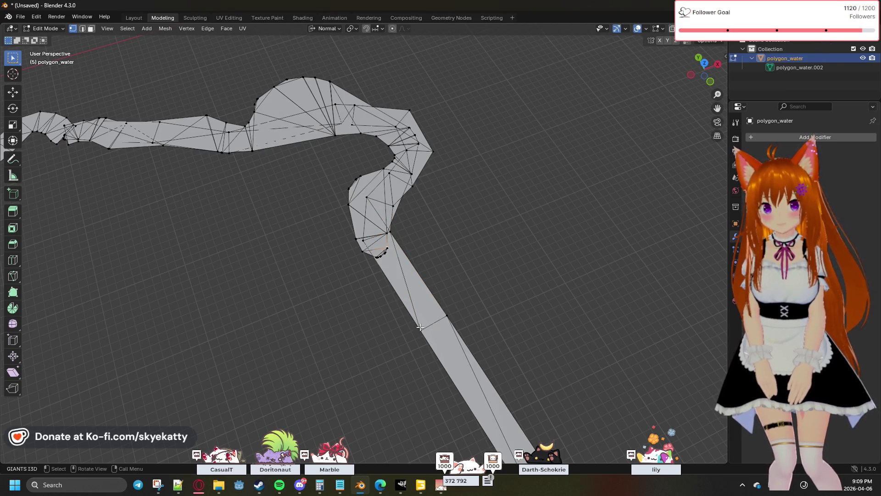
key("l")
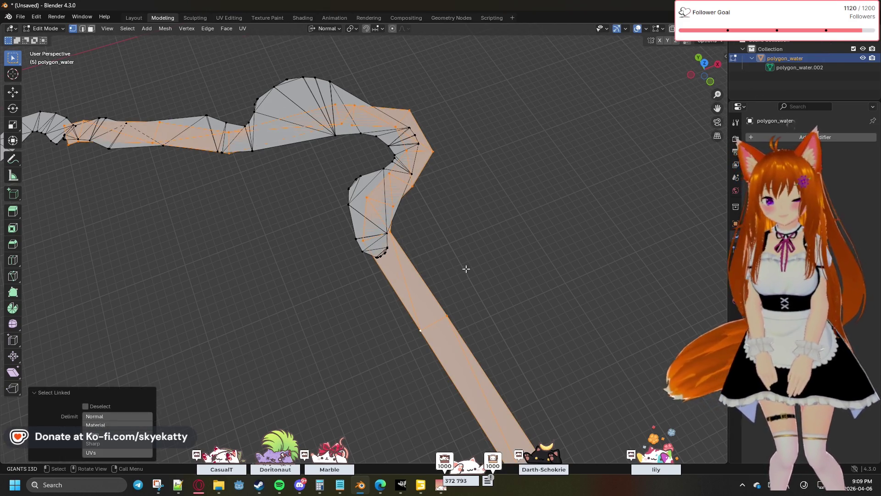
scroll(432, 260, "down", 5)
scroll(455, 265, "down", 3)
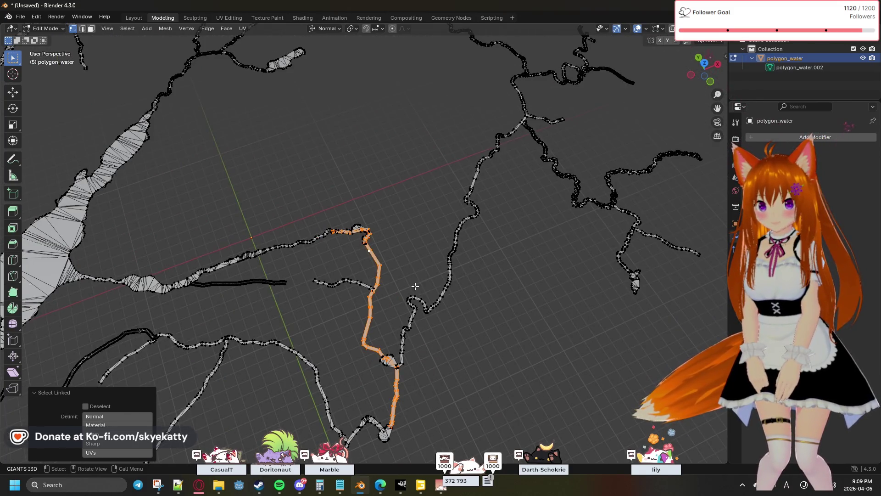
mouse_move(373, 294)
middle_mouse_down("ctrl")
mouse_move(323, 201)
mouse_move(327, 272)
mouse_move(526, 320)
middle_mouse_up("ctrl")
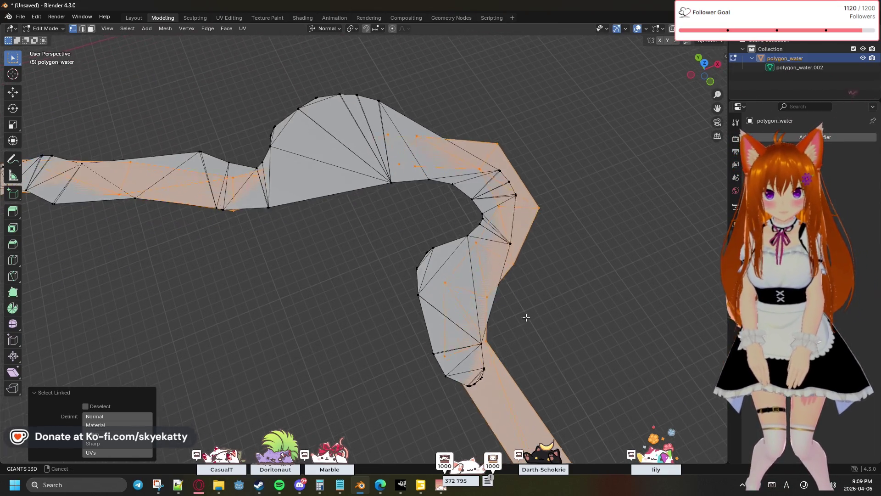
middle_click_drag(526, 319, 511, 261, "ctrl")
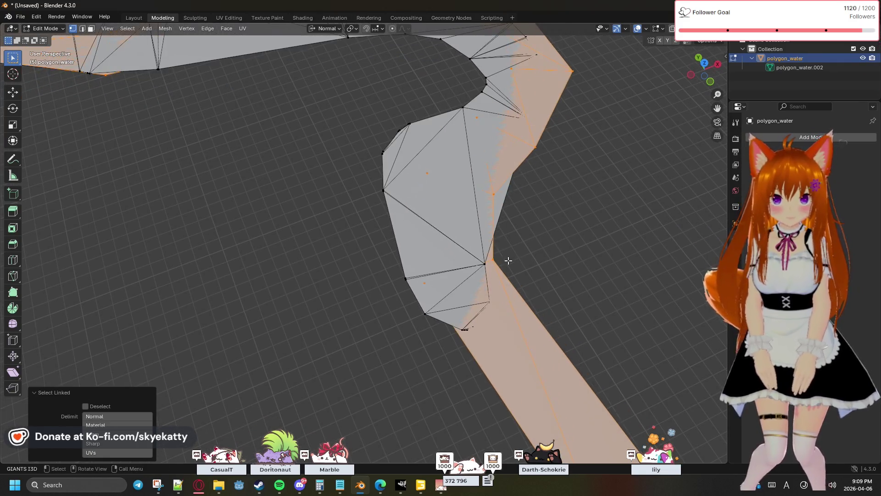
Probe the bend's inner-corner geometry, then deselect and pick the stray vertices there
left_click(497, 260)
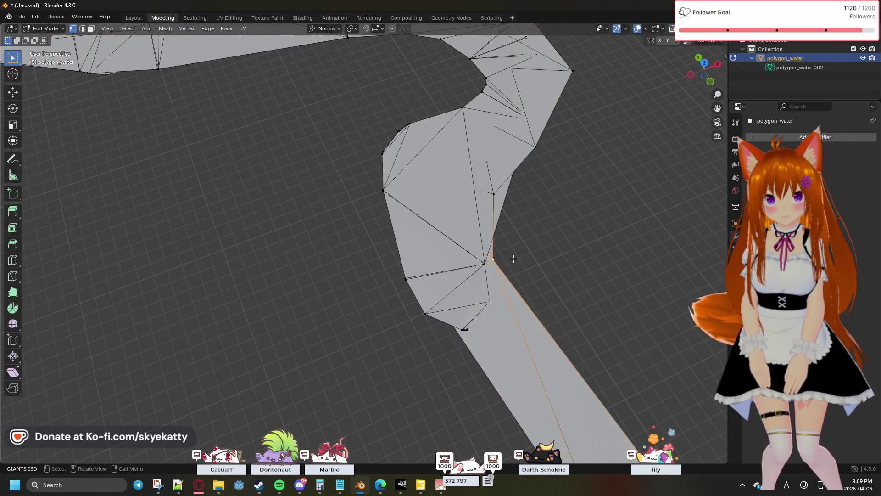
left_click(487, 263)
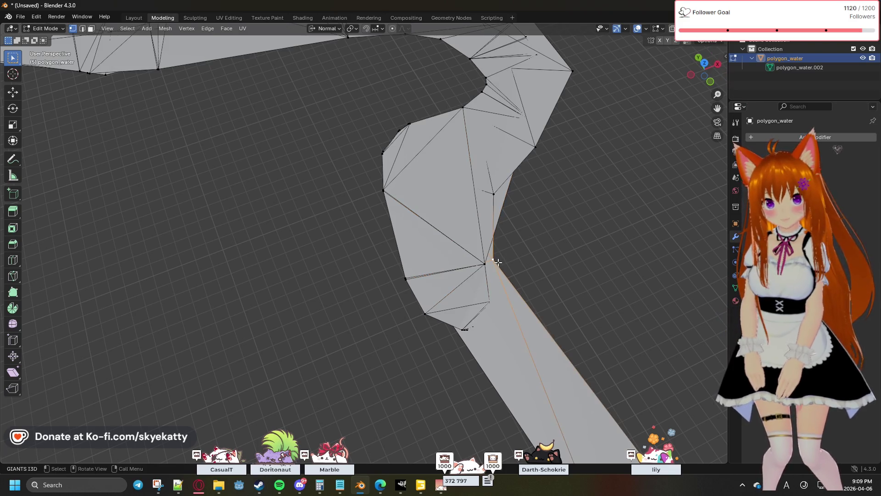
key("l")
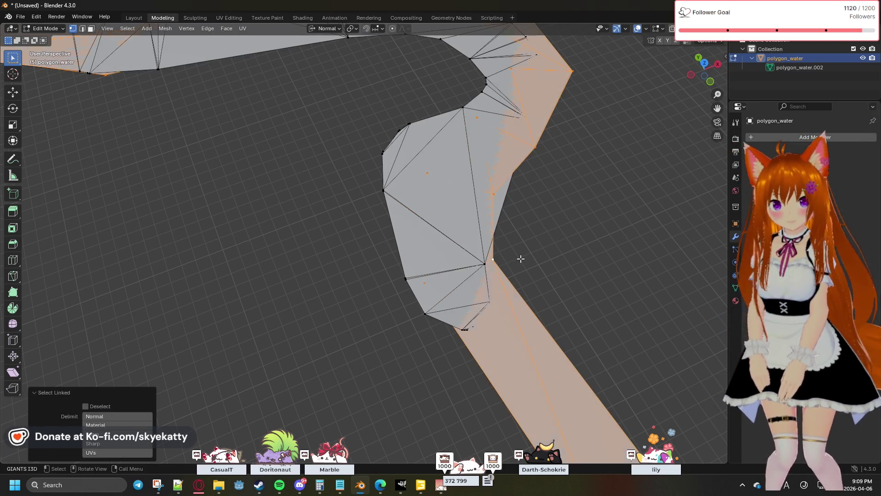
left_click(495, 258)
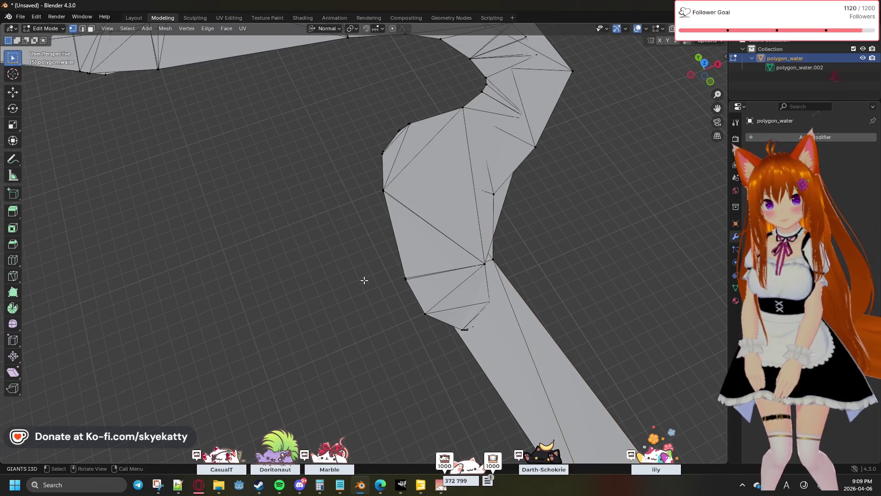
scroll(516, 278, "up", 3)
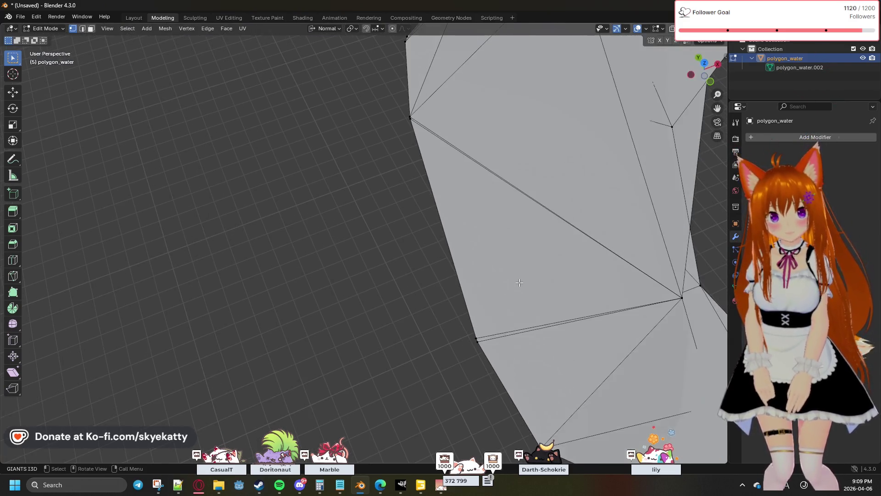
middle_click_drag(517, 278, 502, 246, "shift")
scroll(502, 245, "down", 2)
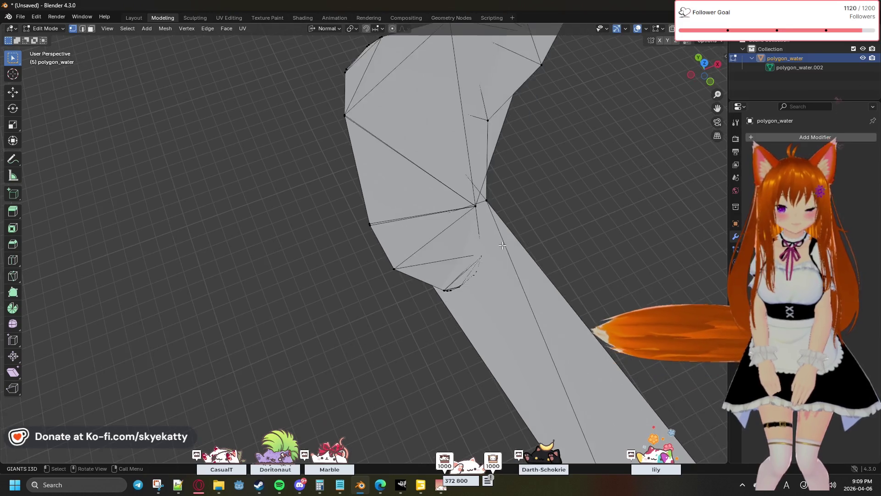
scroll(448, 231, "down", 2)
scroll(427, 224, "up", 3)
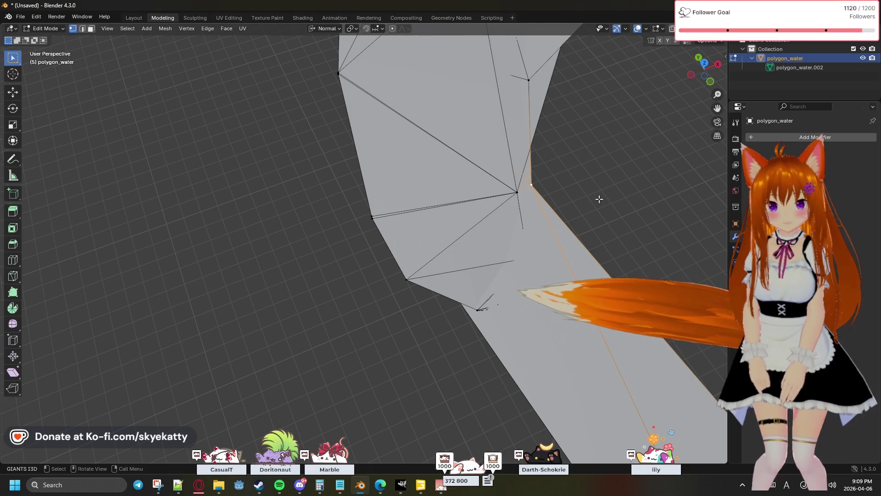
left_click(586, 213)
middle_click_drag(590, 210, 498, 272)
left_click(495, 274)
Merge two groups of stray bend vertices At Center, then select the whole connected river mesh with L
key("m")
left_click(485, 277)
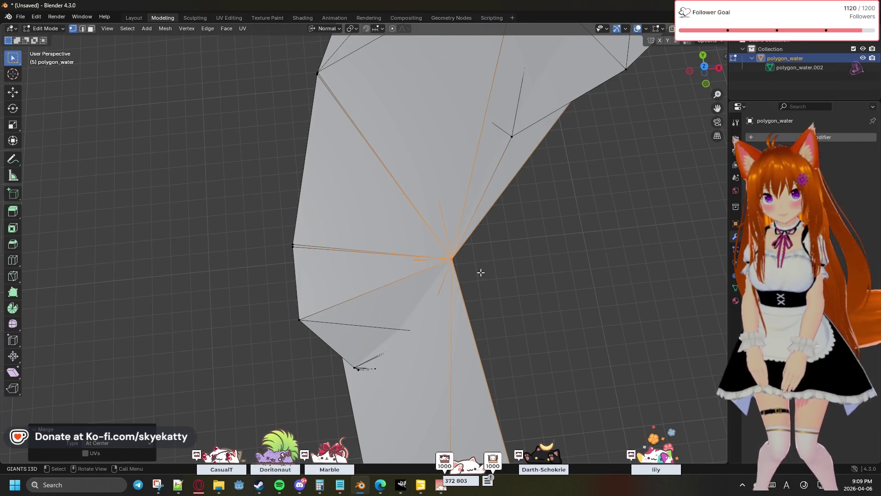
scroll(497, 143, "down", 1)
scroll(514, 161, "down", 1)
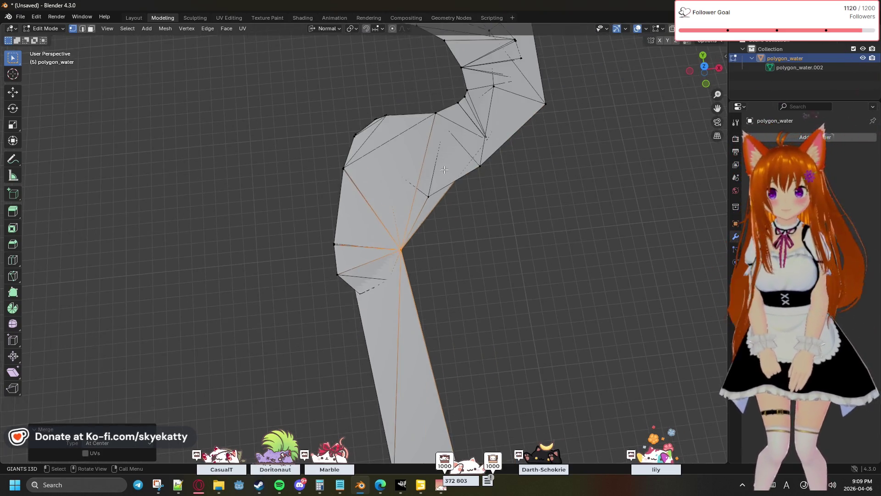
scroll(494, 197, "up", 2)
scroll(544, 182, "down", 1)
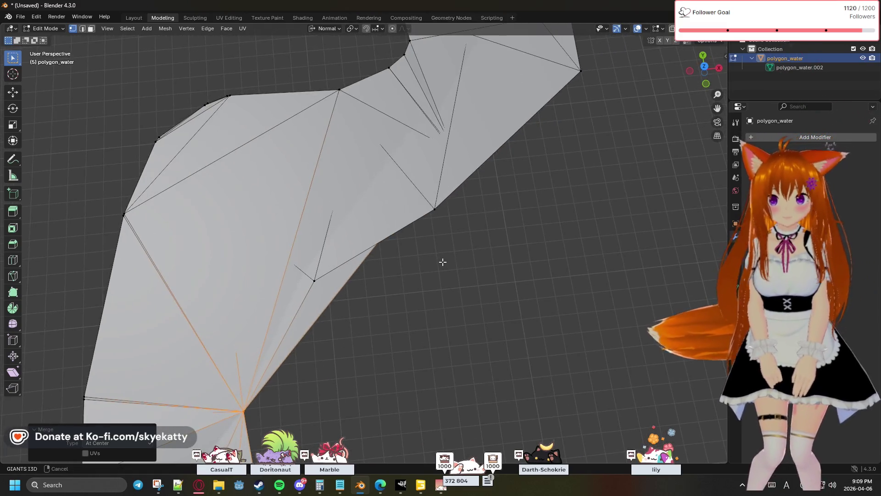
scroll(442, 262, "up", 1)
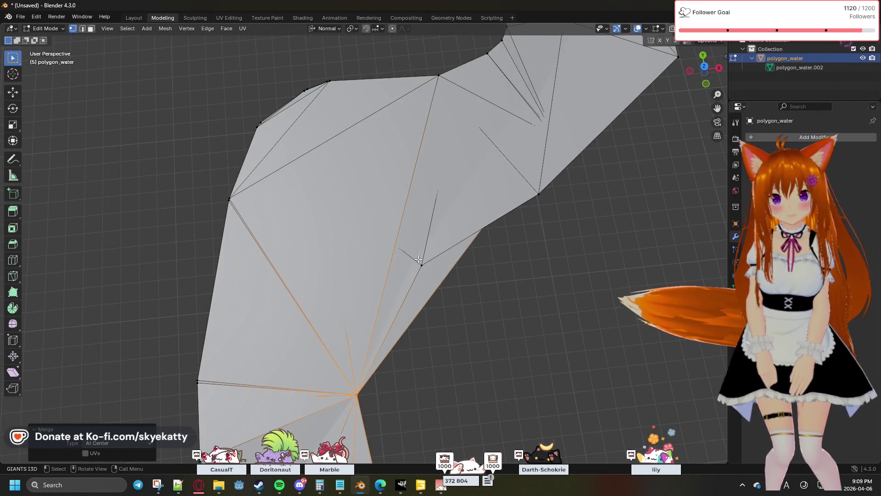
key("alt+a")
middle_click_drag(478, 303, 524, 270, "shift")
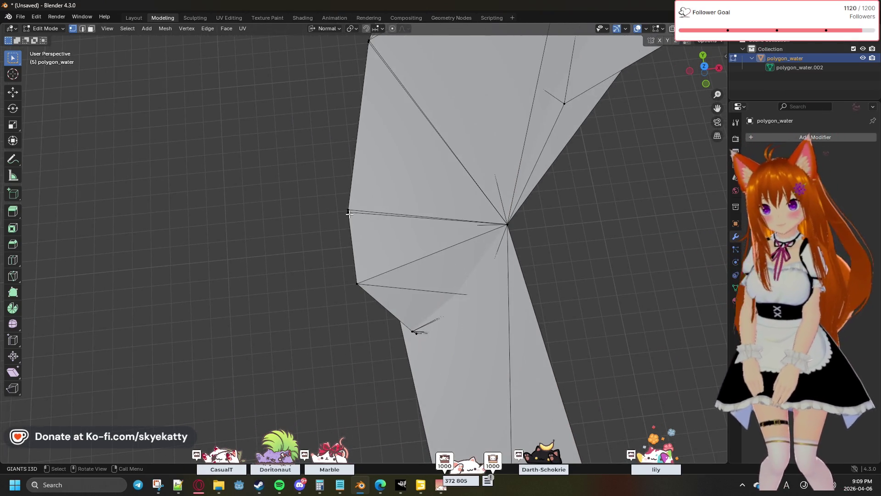
key("m")
left_click(364, 227)
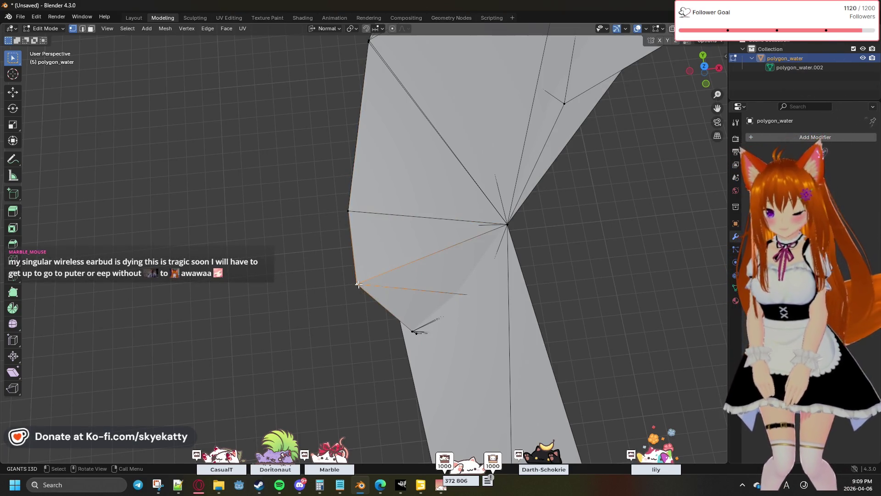
key("l")
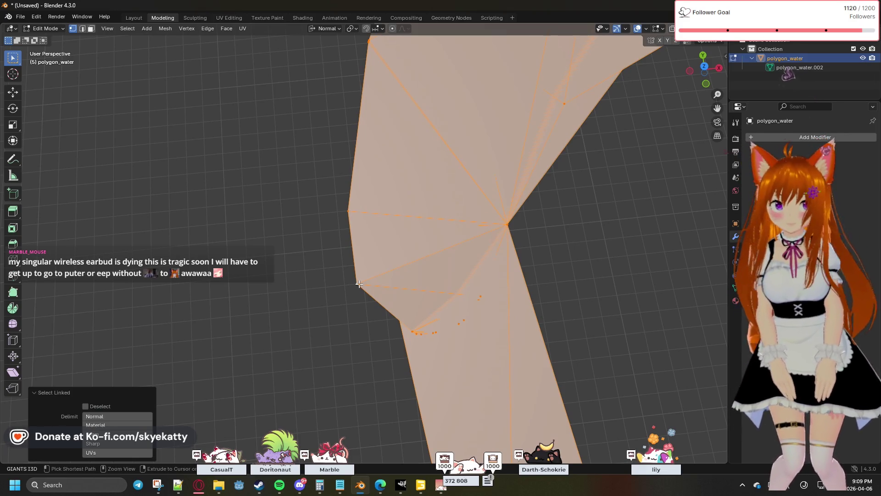
Zoom out, reset the selection, and select the connected tangled upper river section with L
mouse_move(359, 284)
middle_mouse_down("ctrl")
mouse_move(472, 234)
mouse_move(486, 279)
middle_mouse_up("ctrl")
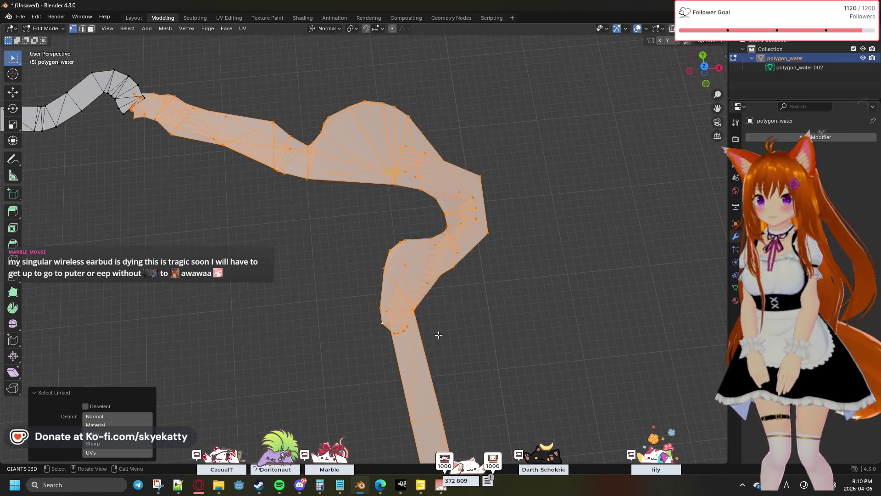
key("Tab")
key("Tab")
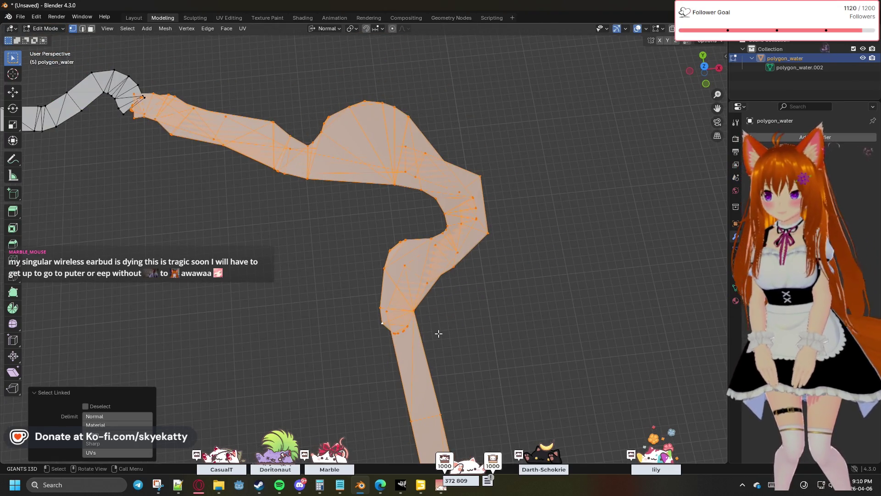
left_click(445, 325)
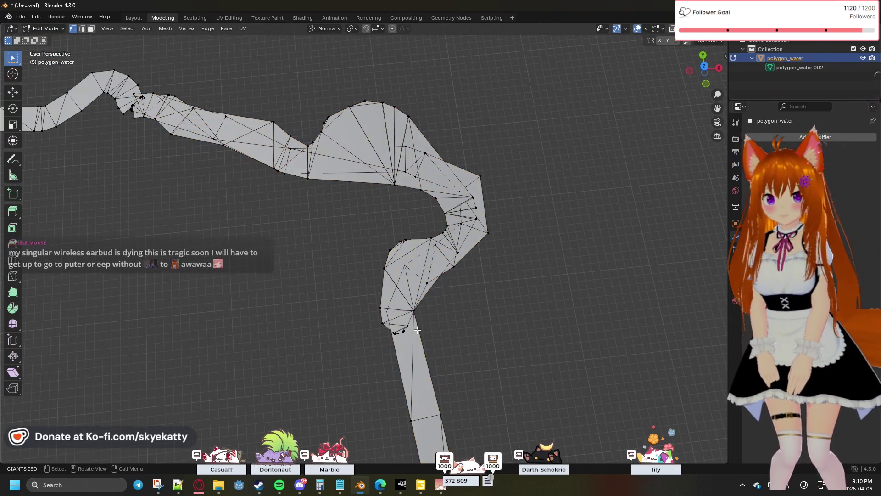
key("a")
left_click(438, 337, "ctrl")
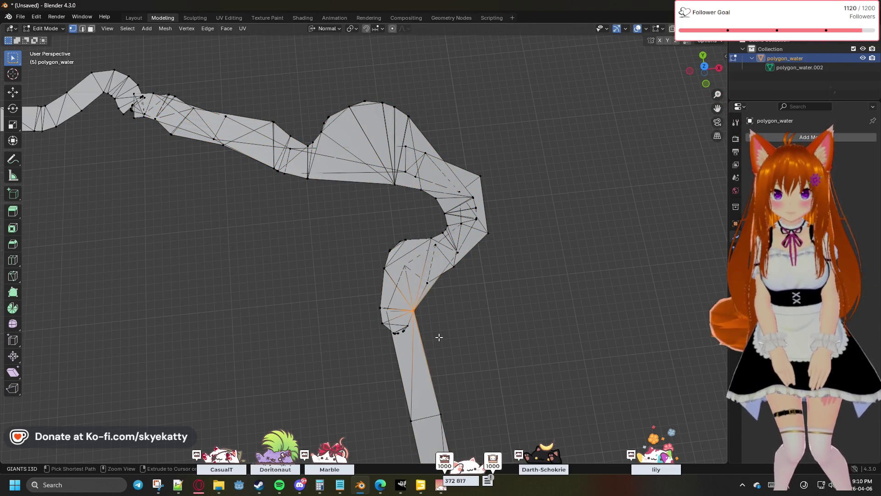
left_click(438, 336, "ctrl")
key("ctrl+z")
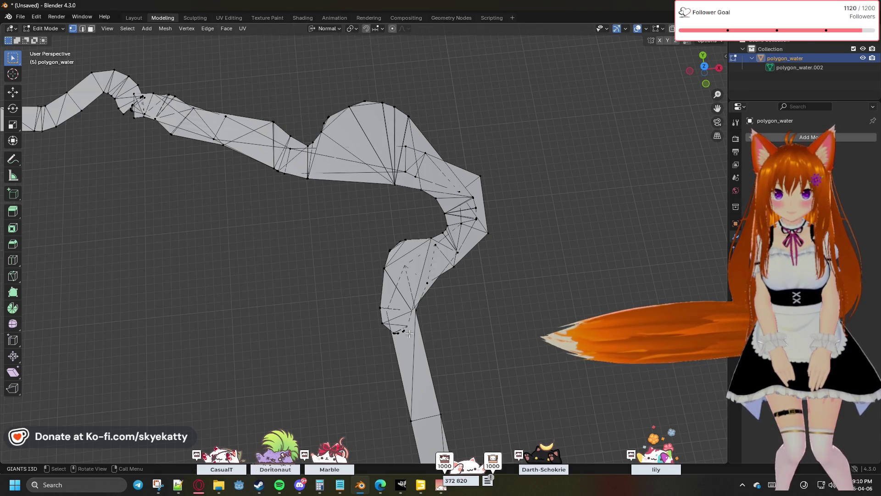
key("l")
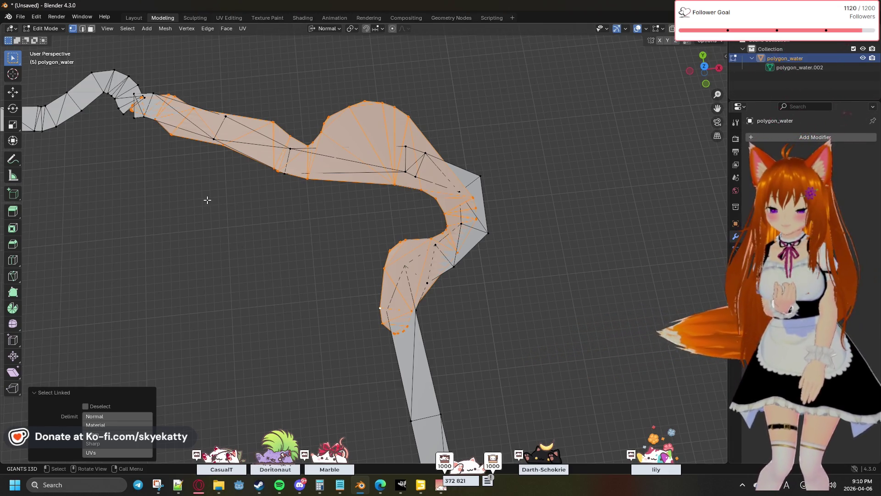
Delete the section's faces, undo, then delete only the faces keeping their edges
key("x")
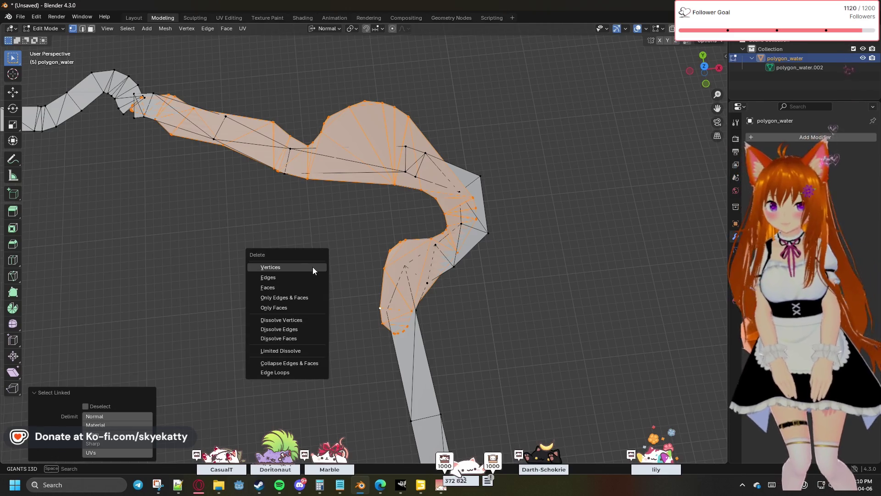
left_click(309, 283)
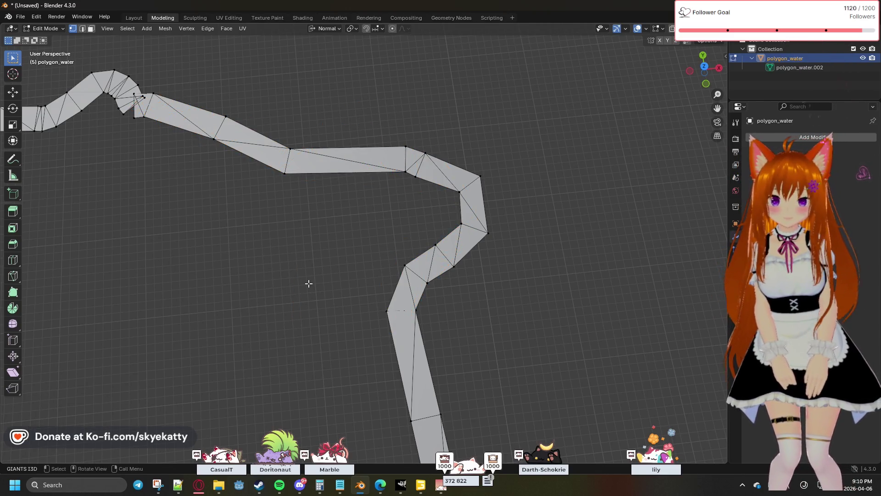
key("ctrl+z")
key("x")
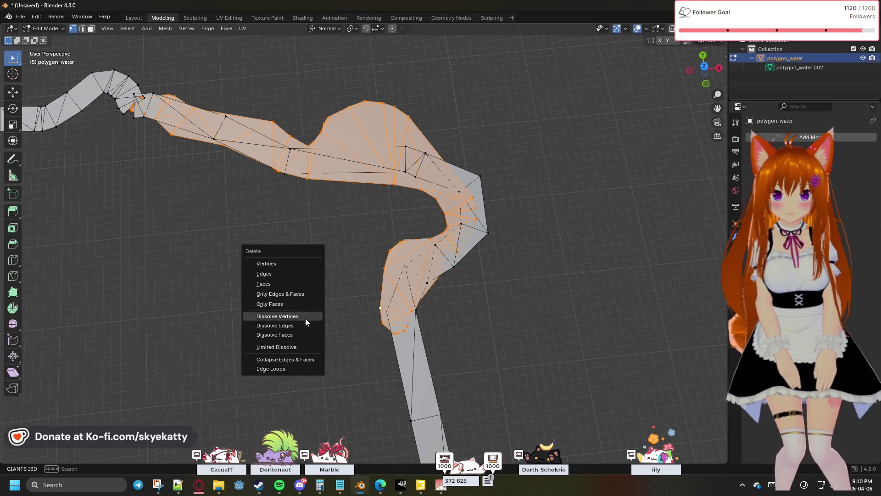
left_click(300, 304)
Select two junction vertices and snap the 3D cursor onto the outer one via Shift+S
middle_click_drag(341, 327, 338, 275, "shift")
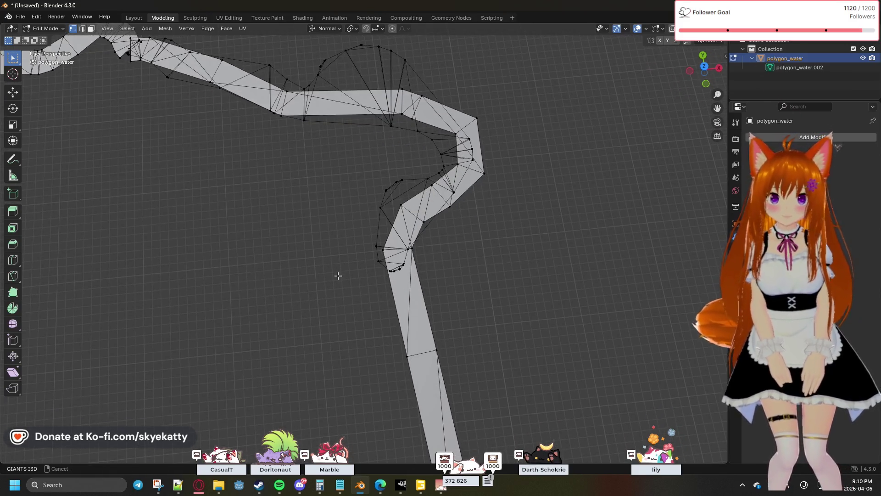
scroll(349, 289, "up", 2)
scroll(372, 295, "up", 3)
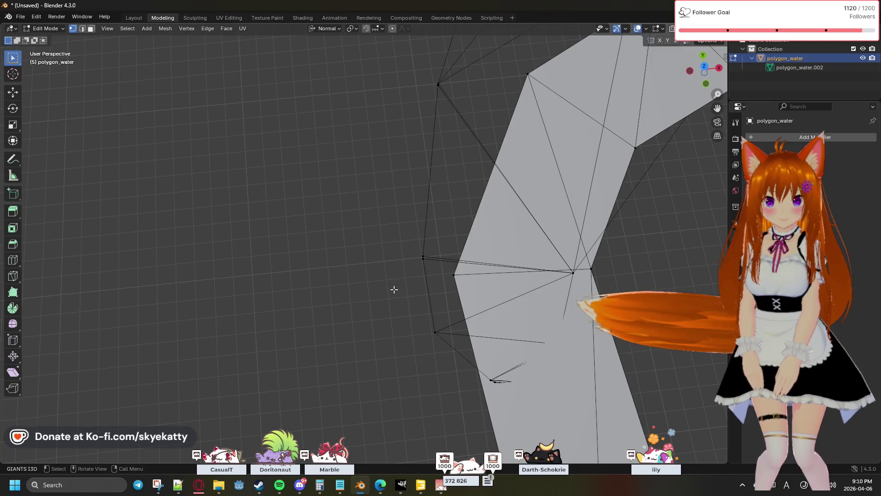
scroll(394, 291, "down", 3)
scroll(413, 293, "up", 1)
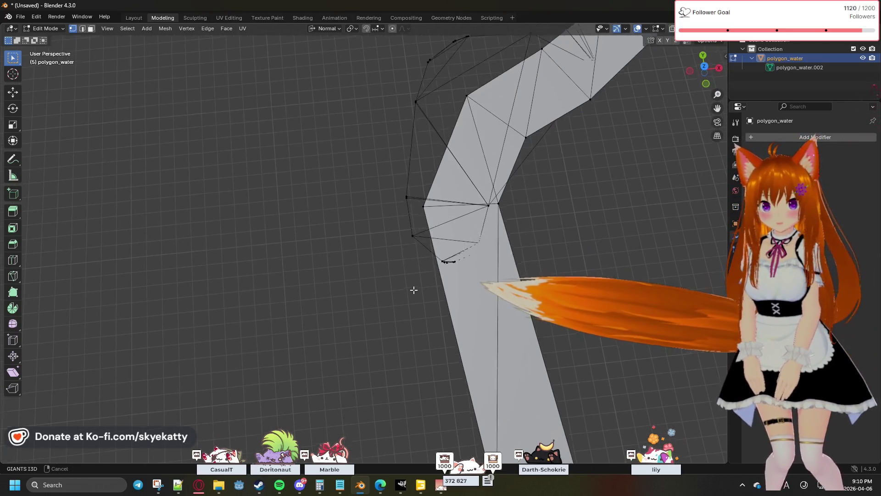
scroll(413, 291, "up", 2)
scroll(434, 276, "up", 1)
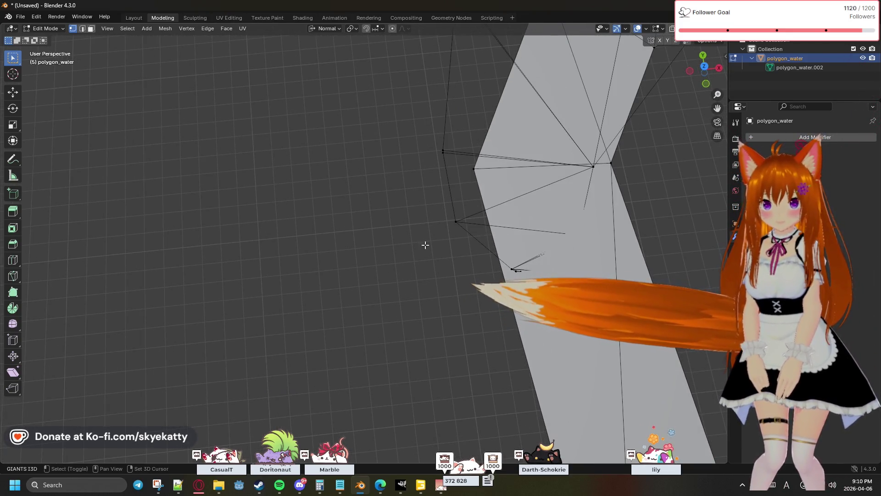
left_click(473, 171)
left_click(456, 223, "shift")
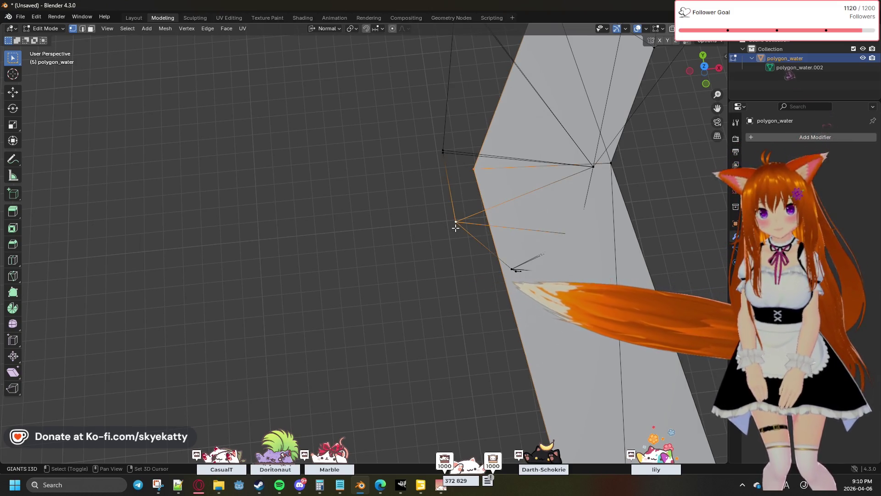
key("shift+s")
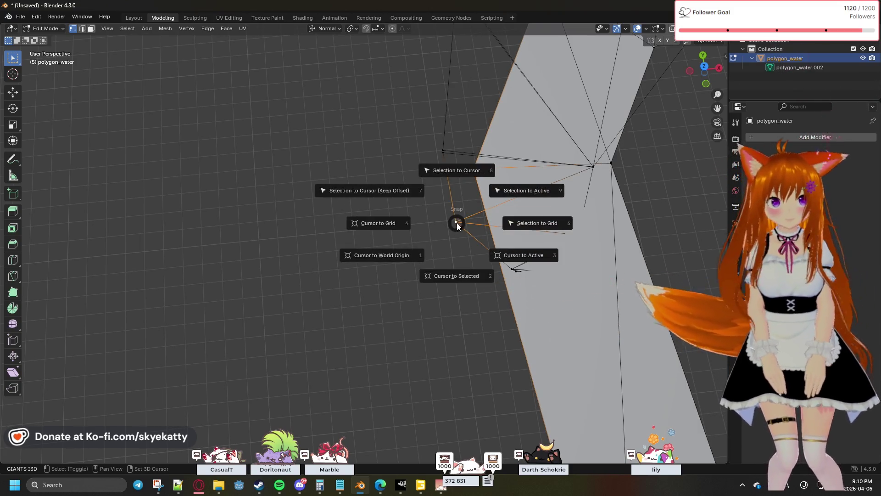
left_click(461, 275)
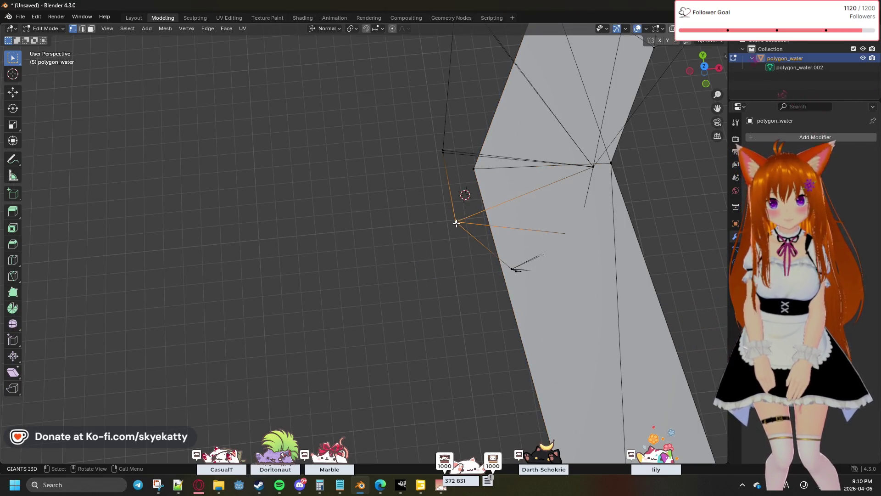
key("shift+s")
left_click(448, 280)
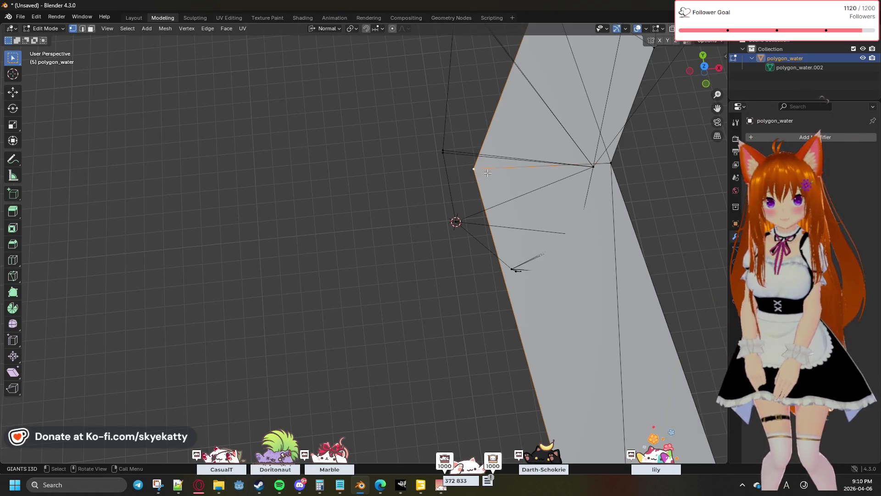
Box-select the vertices around the cursor and merge them at the cursor position
left_click_drag(487, 172, 432, 241)
left_click_drag(479, 168, 442, 245)
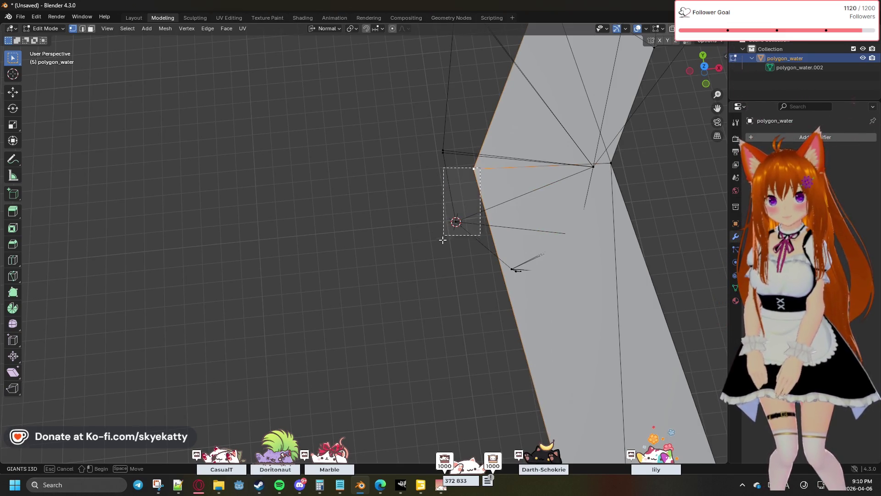
key("m")
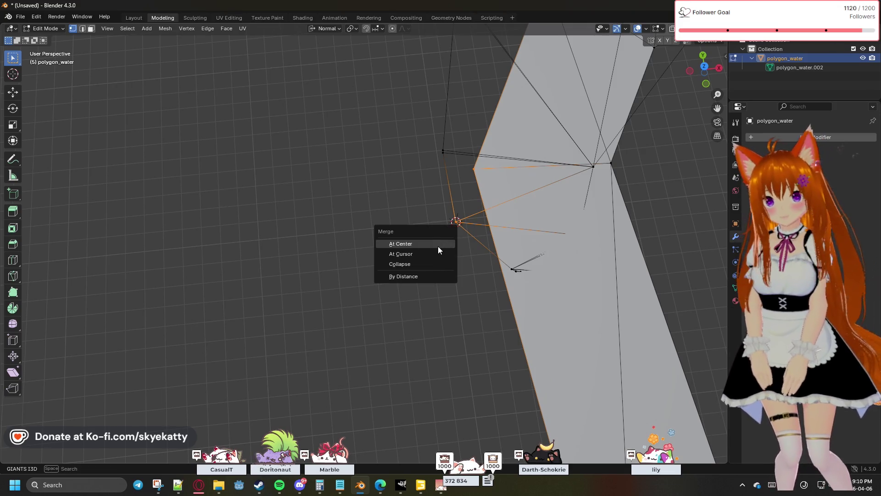
left_click(433, 254)
left_click(459, 251)
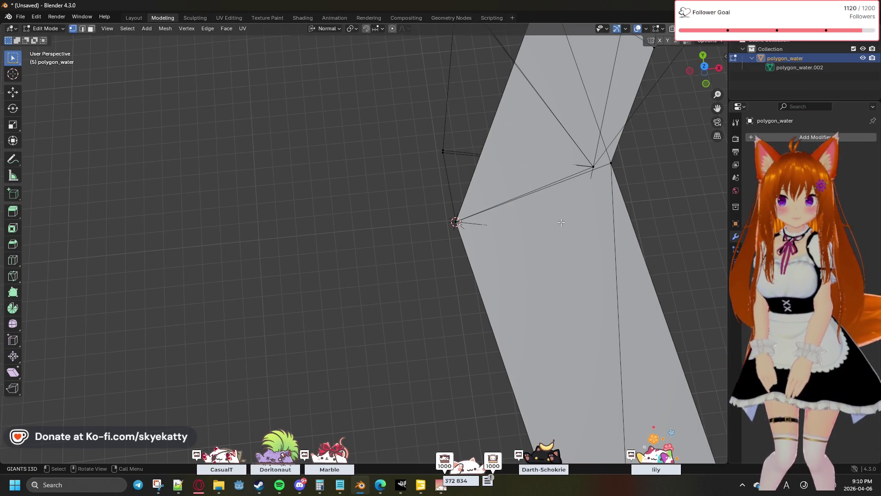
Merge the vertices at the next junction At Center after checking it from other angles
mouse_move(631, 227)
middle_mouse_down()
mouse_move(581, 221)
mouse_move(537, 263)
middle_mouse_up()
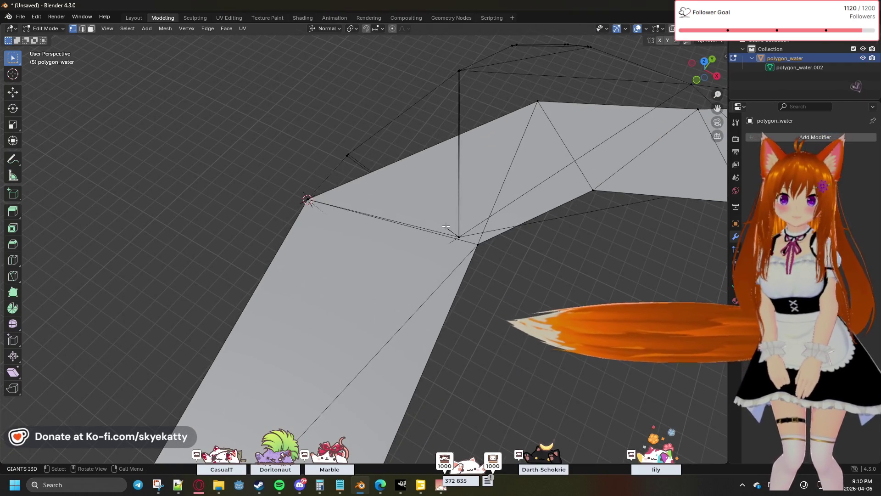
left_click(499, 250)
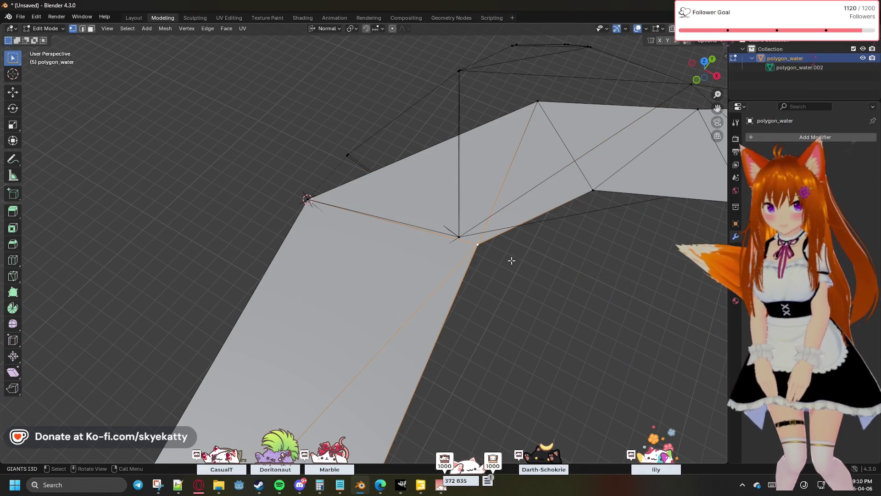
middle_click_drag(511, 257, 529, 282)
scroll(528, 280, "down", 2, "ctrl")
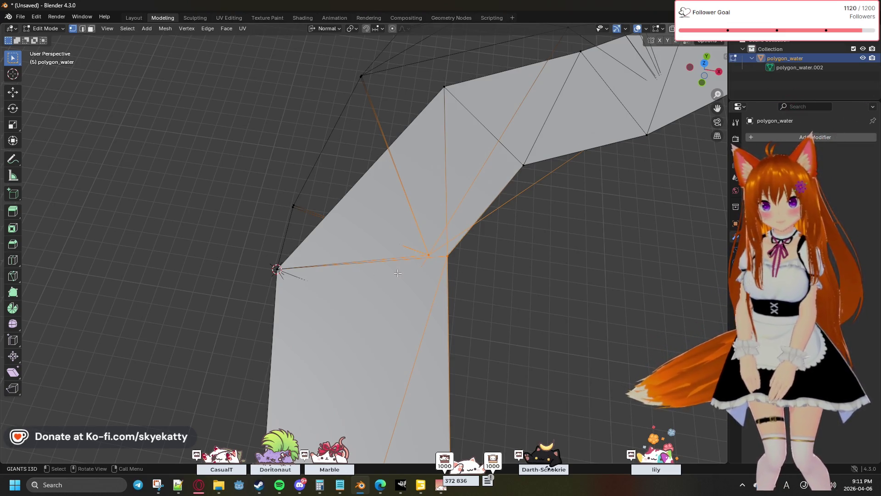
key("m")
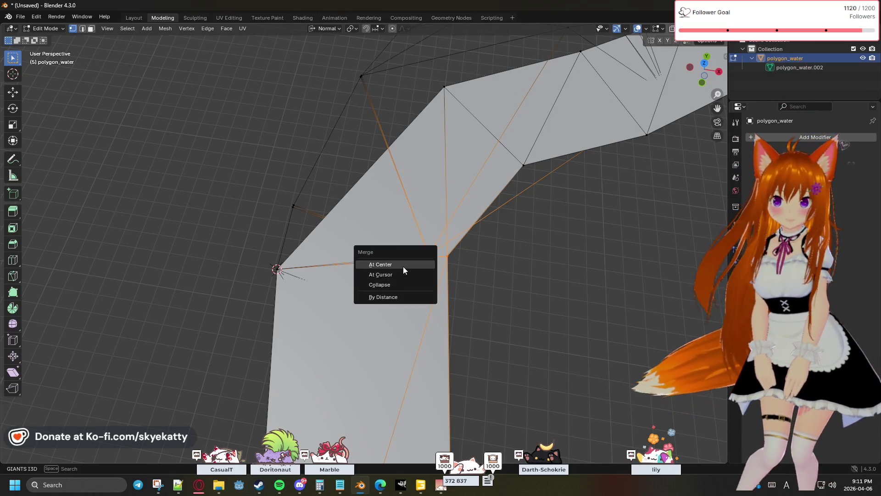
left_click(403, 266)
mouse_move(494, 295)
middle_mouse_down()
mouse_move(530, 205)
mouse_move(501, 240)
middle_mouse_up()
scroll(530, 205, "down", 3)
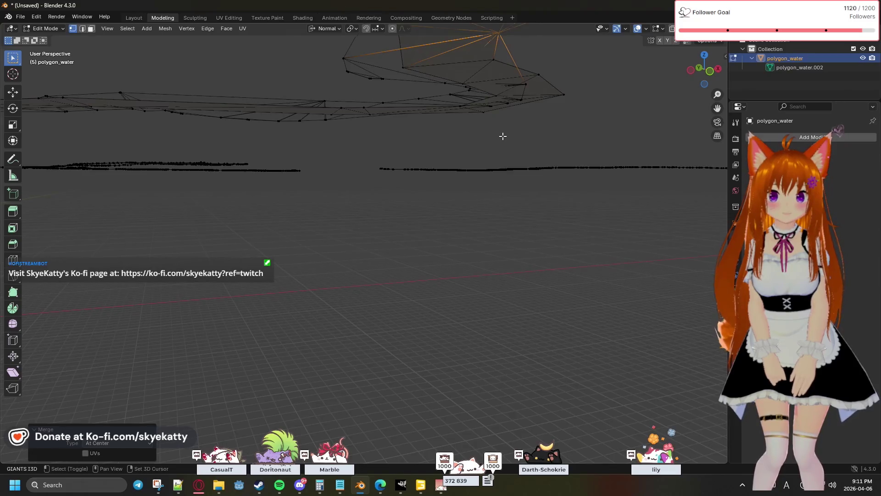
Delete the stray vertices at the bend, then merge the lone vertex beside it At Center
middle_click_drag(503, 135, 482, 173)
scroll(492, 161, "up", 2)
middle_click_drag(481, 206, 480, 212)
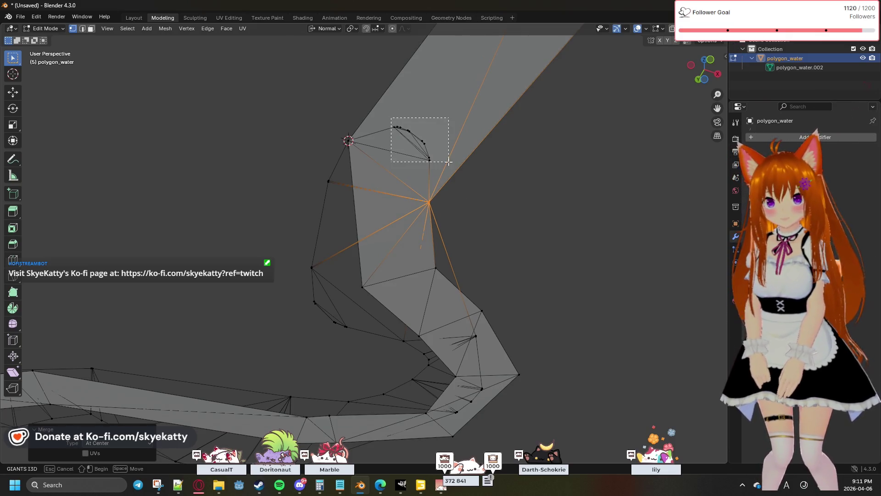
left_click_drag(448, 161, 448, 161)
key("x")
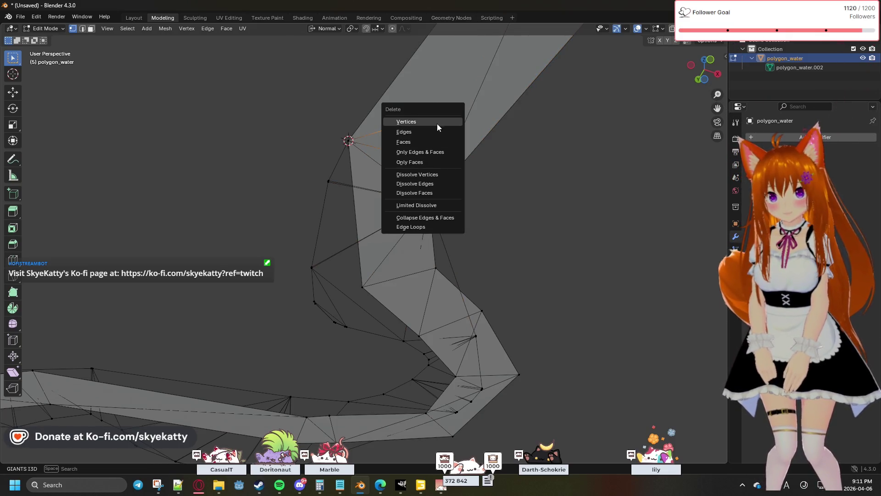
left_click(437, 124)
left_click_drag(309, 174, 337, 190)
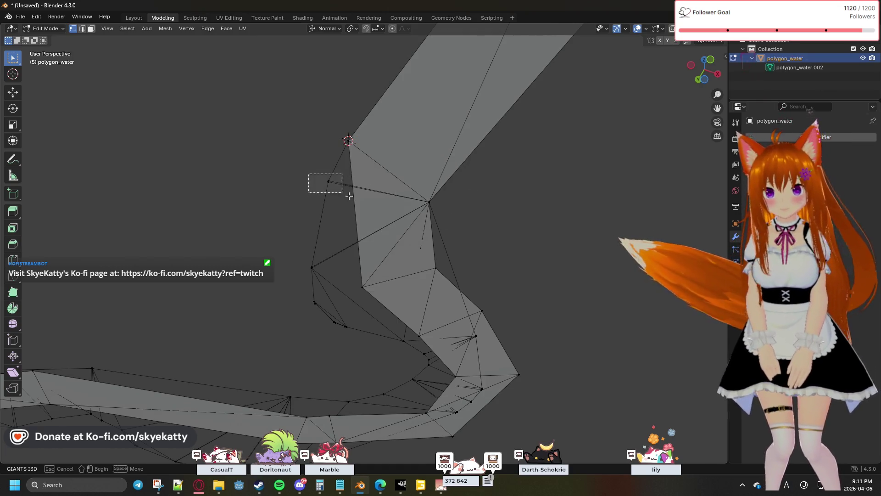
key("m")
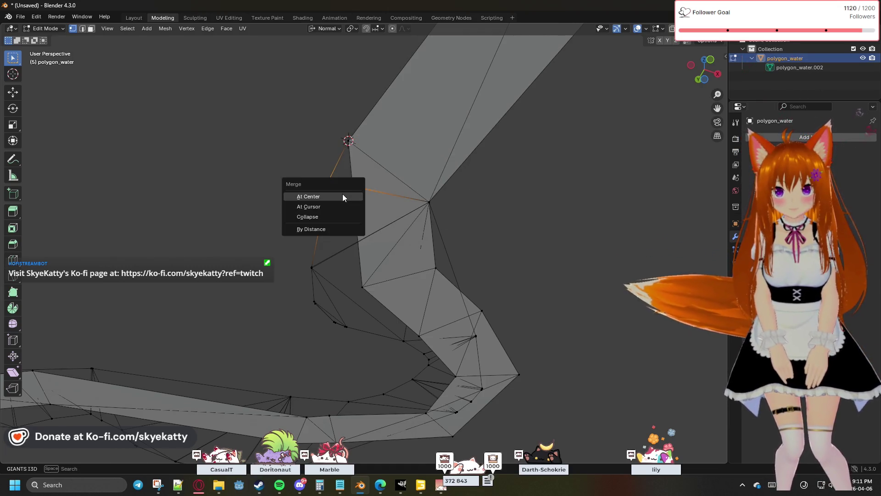
left_click(342, 195)
Delete two vertices inside the broken faces and merge the remaining pair At Center
left_click(387, 284)
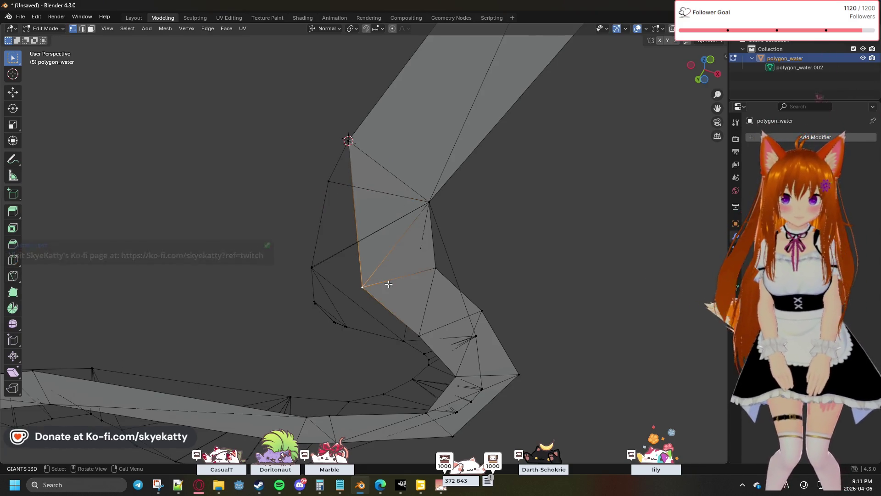
key("x")
left_click(399, 280)
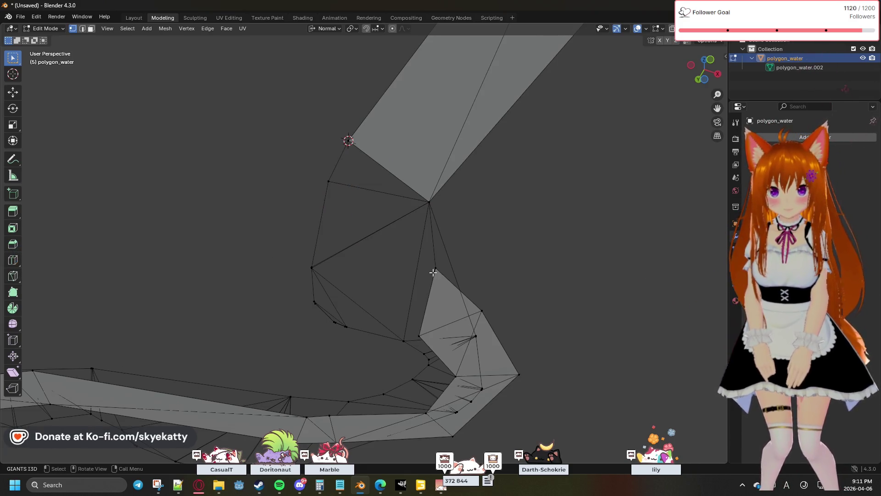
key("x")
left_click(434, 278)
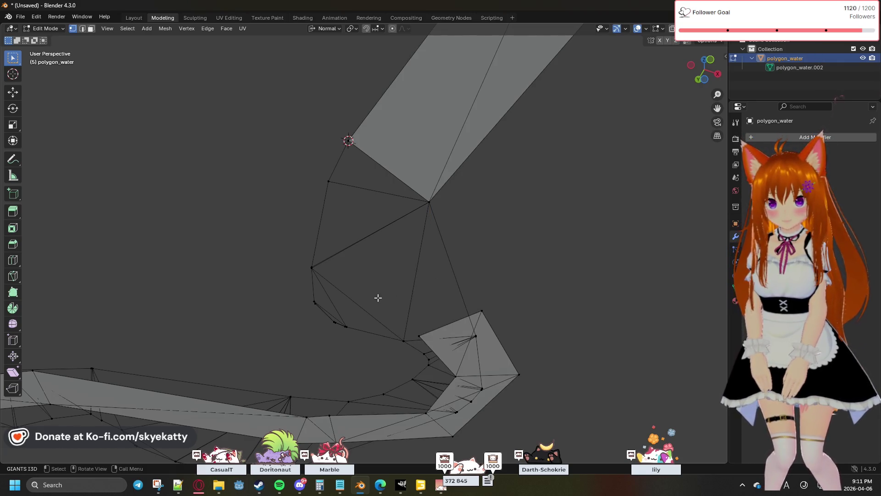
key("m")
left_click(324, 307)
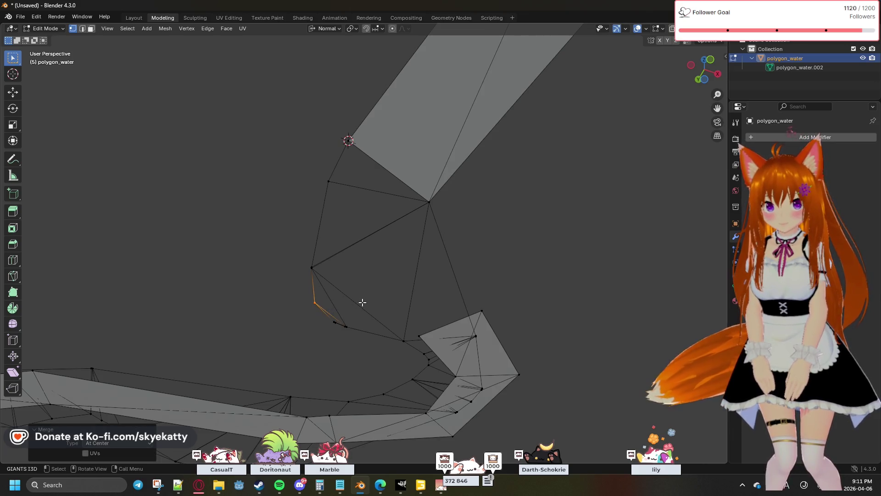
mouse_move(366, 293)
middle_mouse_down()
mouse_move(309, 255)
mouse_move(387, 245)
mouse_move(376, 295)
middle_mouse_up()
scroll(386, 247, "up", 2)
scroll(390, 269, "up", 2)
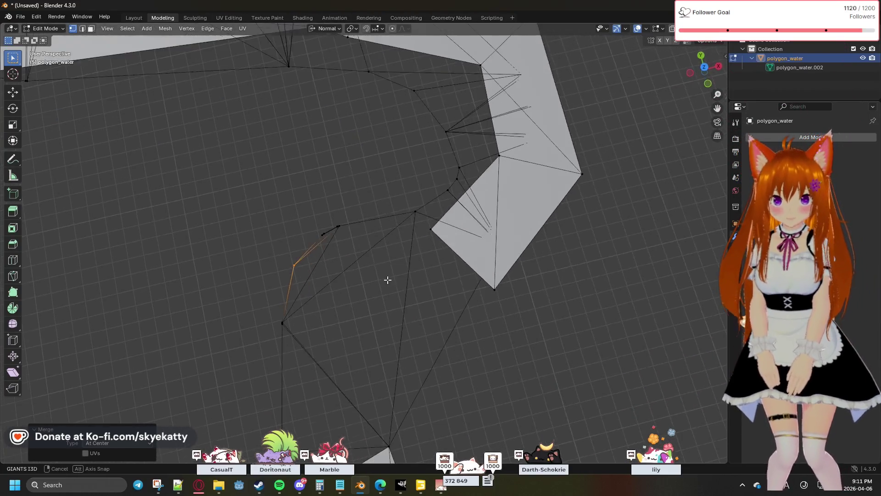
Merge the stray vertices beside the bend At Center, one after another
left_click(329, 238)
key("m")
left_click(330, 239)
key("m")
left_click(350, 234)
left_click(415, 212)
key("m")
left_click(414, 213)
key("m")
left_click(452, 200)
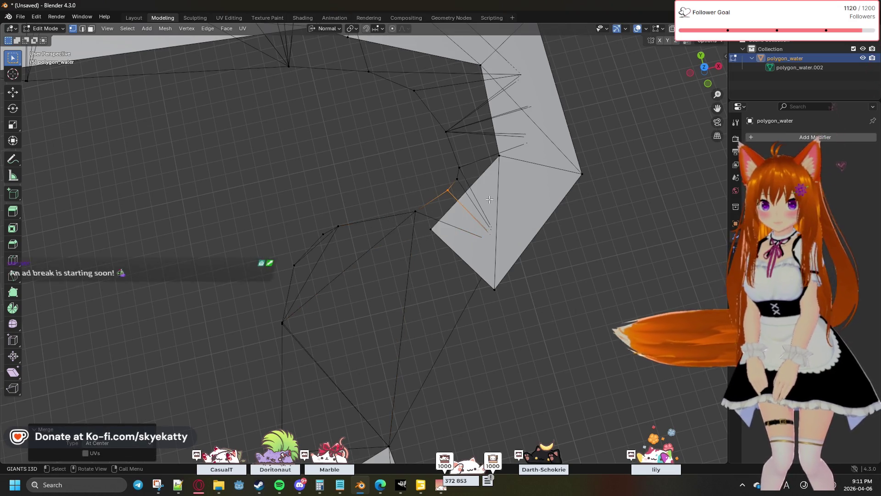
Merge the next stray vertices along the edge, including the inner-bend vertex, At Center
middle_click_drag(452, 203, 404, 216)
key("m")
left_click(407, 212)
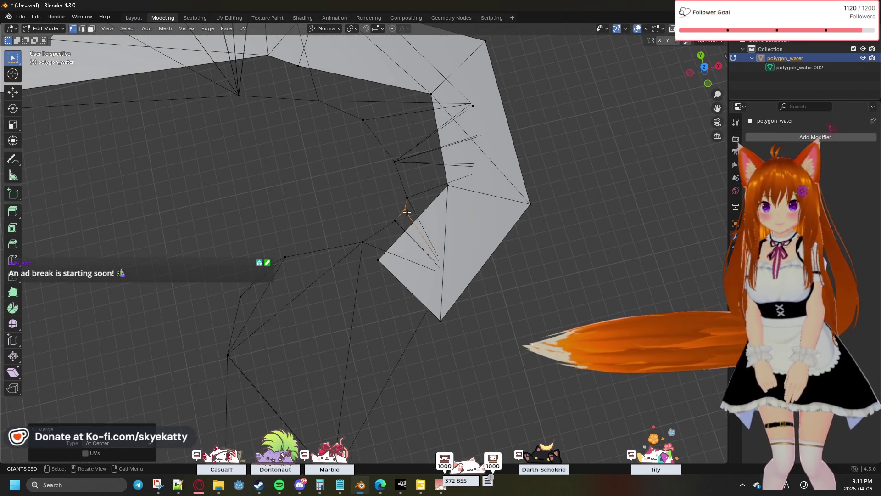
key("m")
left_click(410, 200)
left_click(396, 161)
key("m")
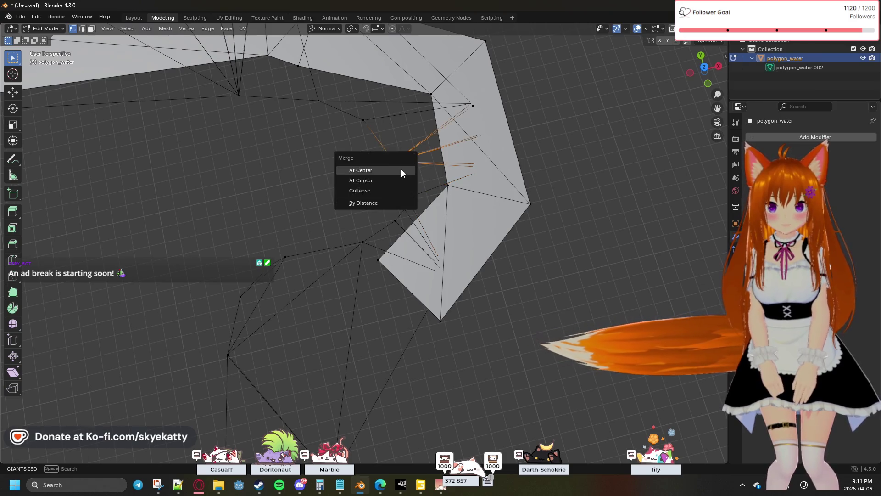
key("m")
left_click(374, 128)
left_click(317, 103)
key("m")
left_click(324, 110)
Pan along the river and merge two vertex clusters on its edge At Center
middle_click_drag(328, 140, 344, 158, "shift")
left_click(360, 175, "shift")
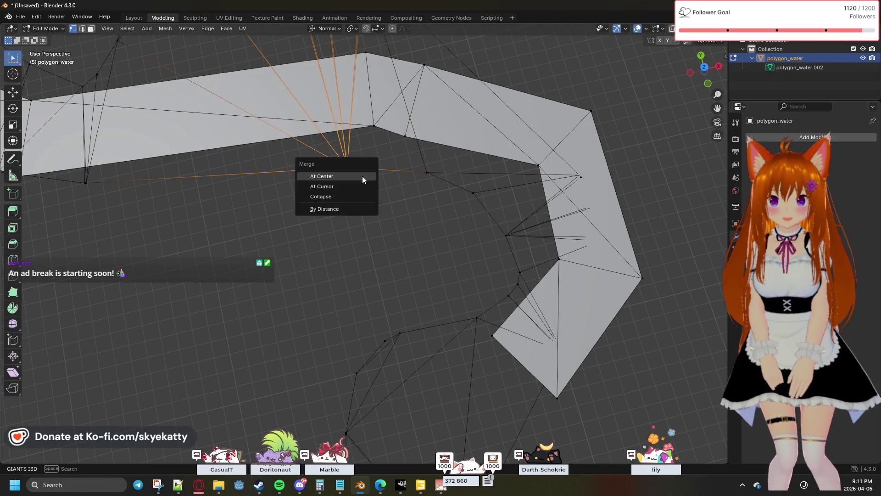
key("m")
middle_click_drag(251, 181, 410, 191, "shift")
left_click_drag(221, 185, 245, 197)
key("m")
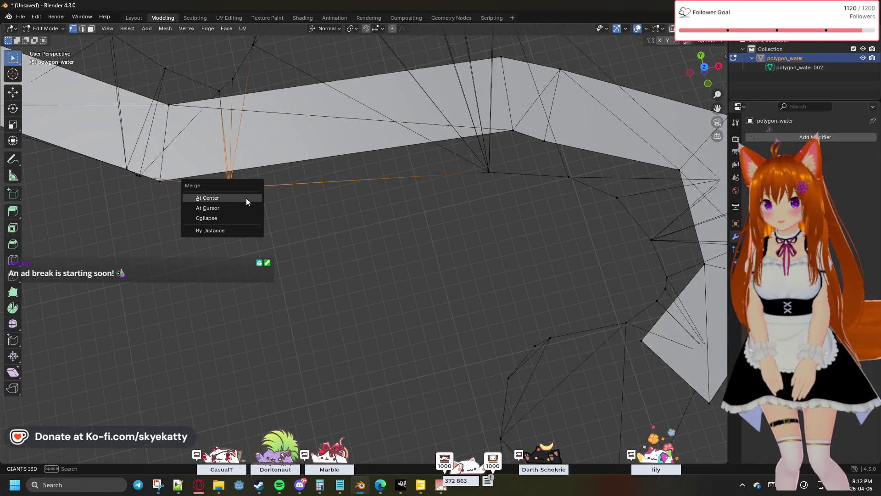
left_click(246, 197)
middle_click_drag(354, 216, 308, 195, "shift")
key("m")
left_click(308, 195)
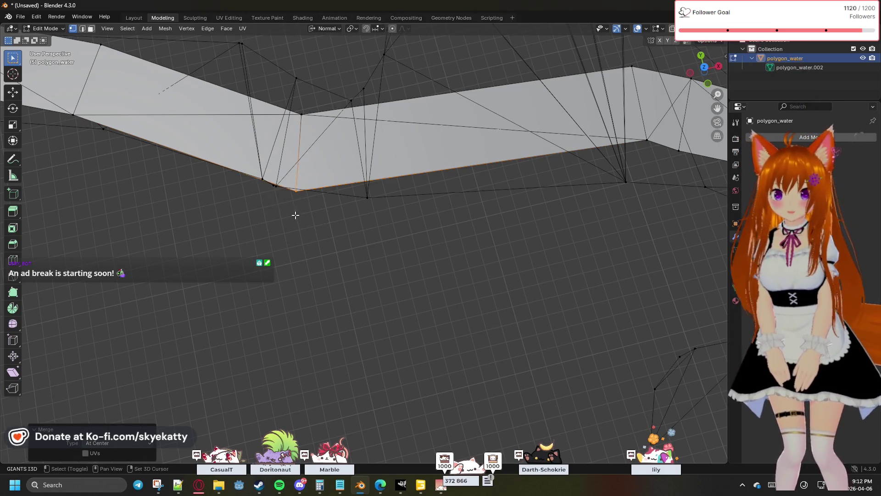
Merge the two lower-corner vertices At Center, then select the upper-bend vertex and pan up
middle_click_drag(296, 215, 341, 236, "shift")
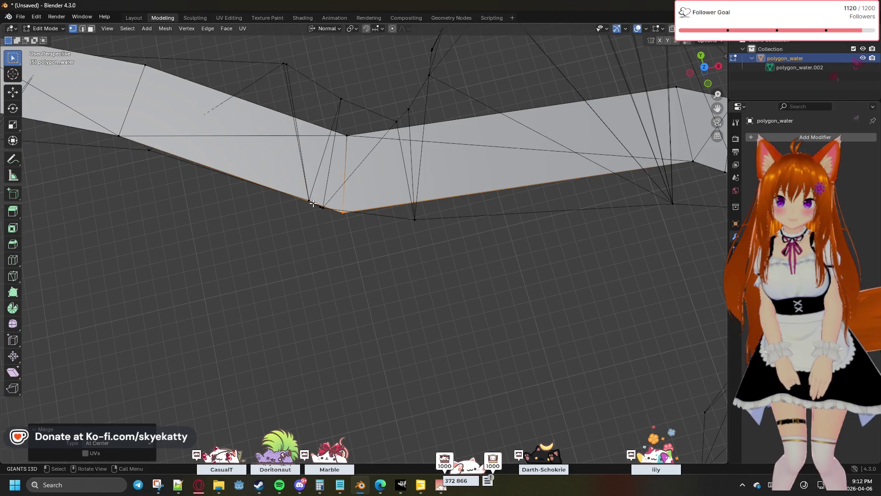
left_click_drag(324, 212, 328, 214)
key("m")
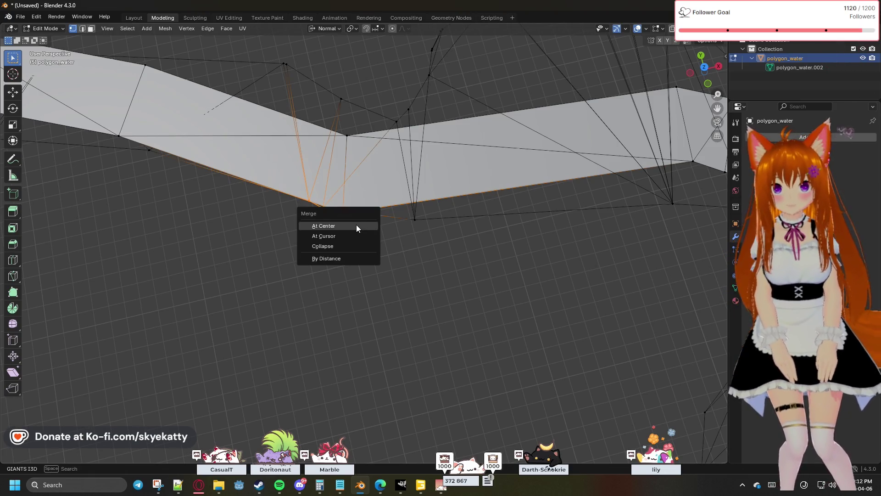
left_click(356, 224)
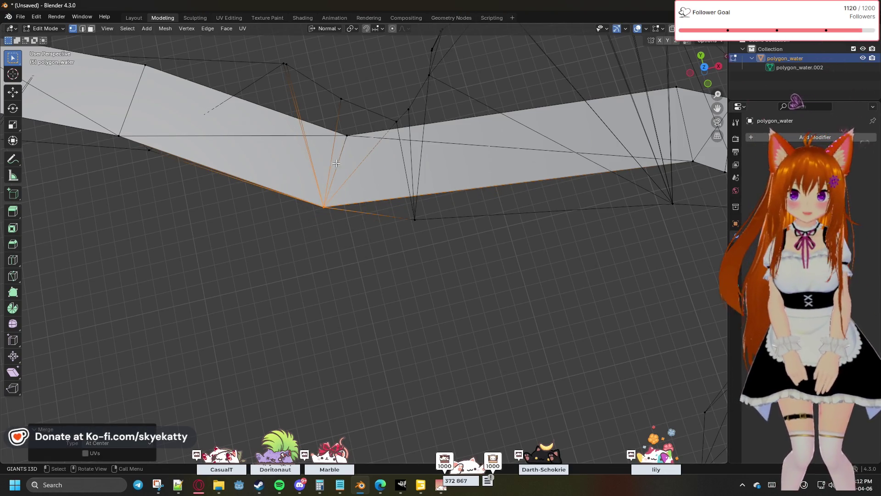
left_click(344, 139)
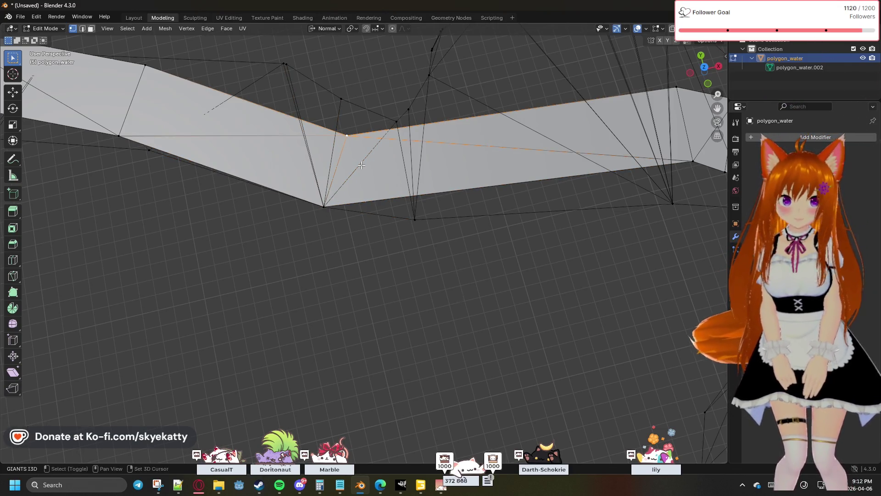
middle_click_drag(361, 165, 280, 271, "shift")
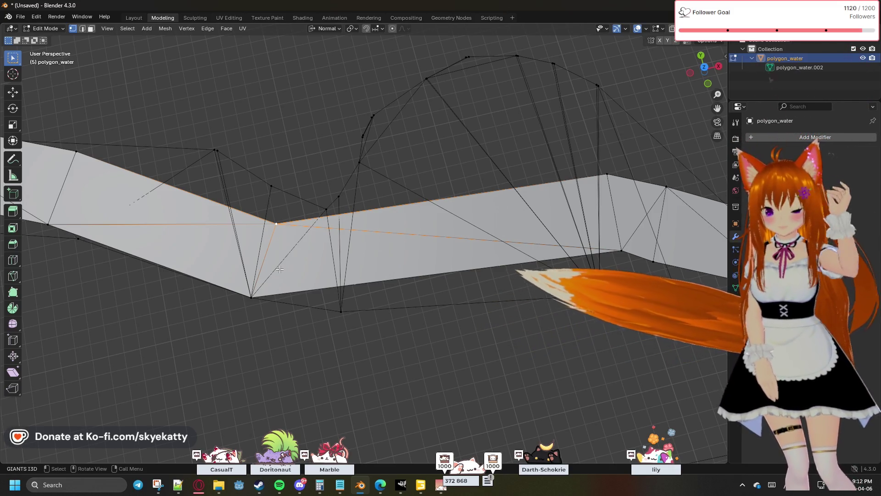
Delete two stray vertices at the upper bend together with their connected faces
key("x")
left_click(281, 270)
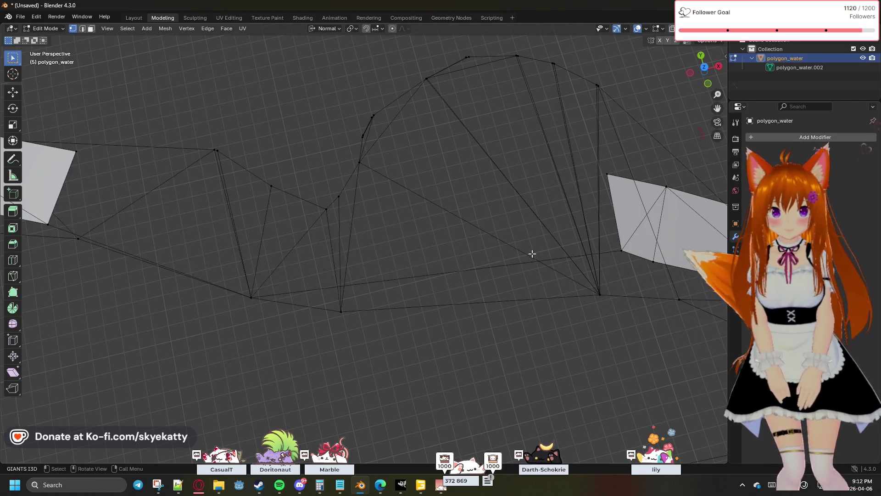
key("x")
left_click(619, 254)
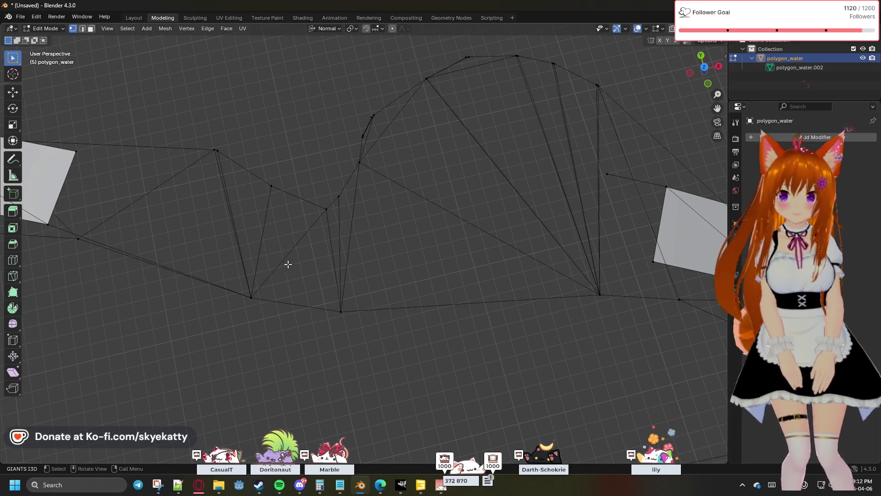
Select the whole L-shaped piece with L, delete it, then undo to restore it
mouse_move(297, 262)
middle_mouse_down()
mouse_move(403, 269)
mouse_move(394, 252)
mouse_move(282, 230)
middle_mouse_up()
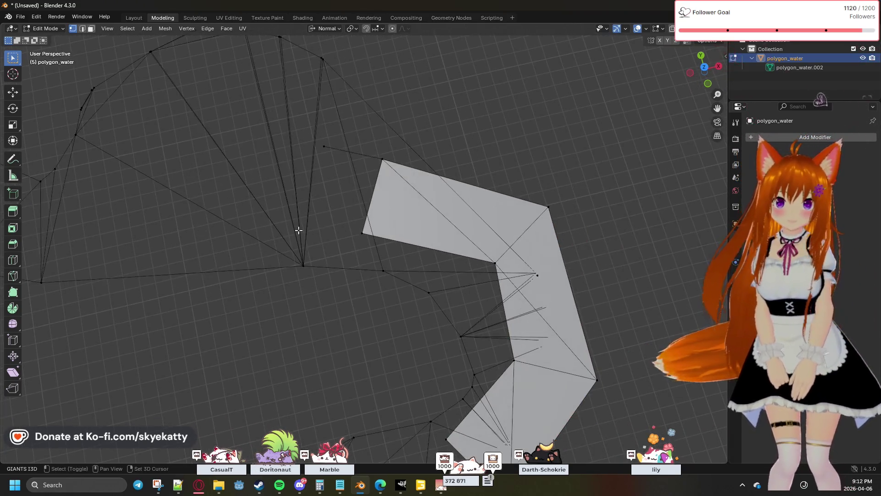
left_click(338, 156)
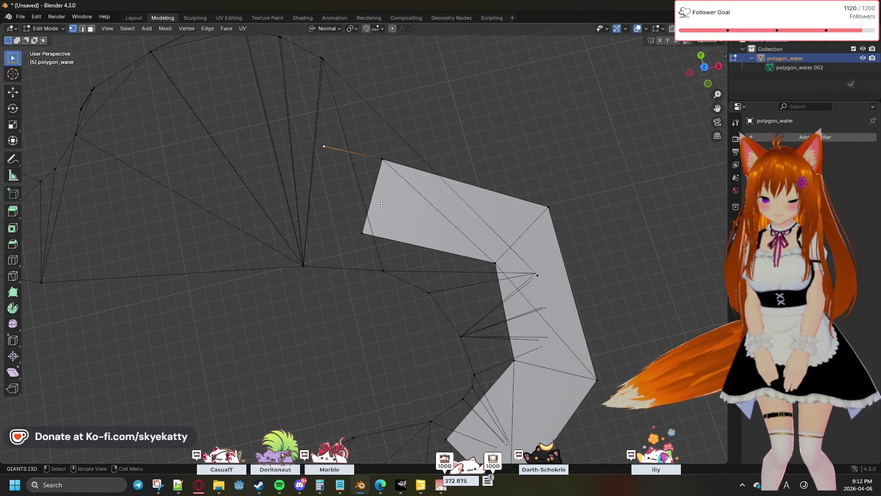
key("l")
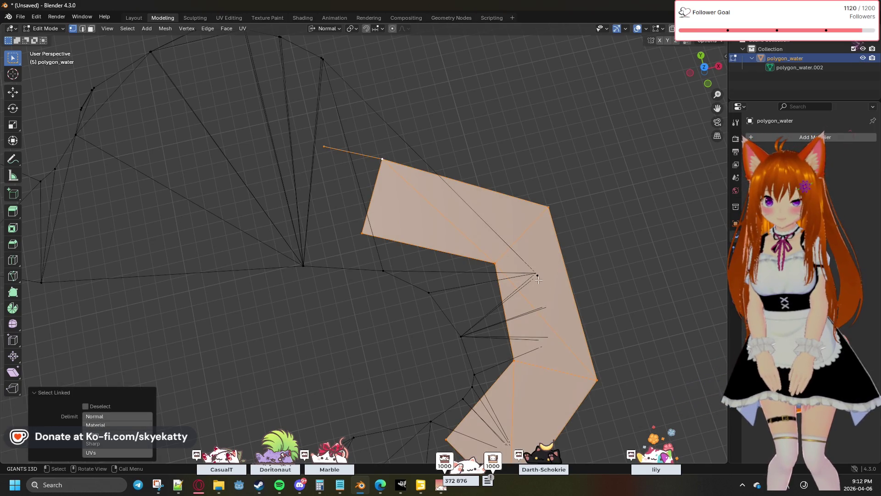
middle_click_drag(536, 276, 499, 99, "shift")
key("x")
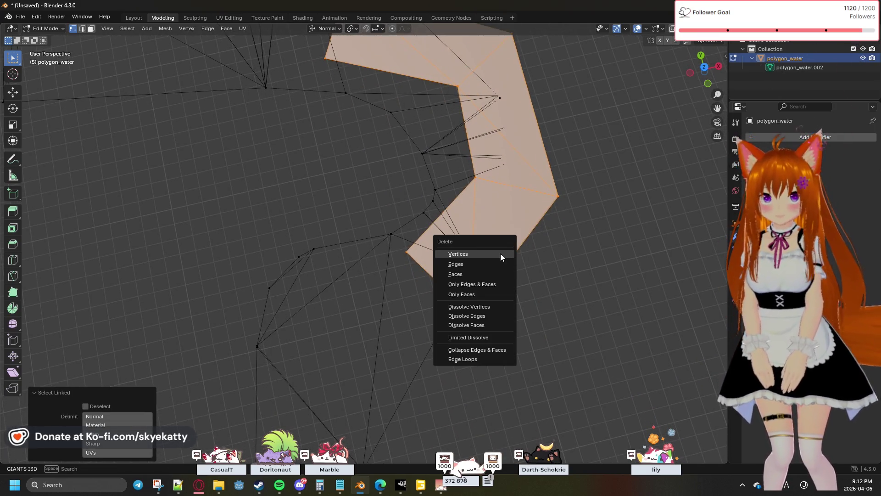
left_click(500, 253)
middle_click_drag(388, 203, 498, 277, "shift")
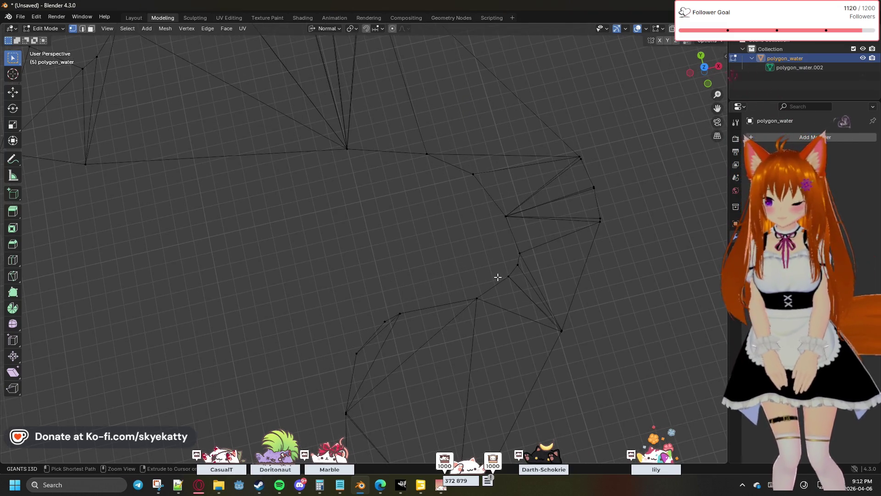
key("ctrl+z")
Deselect, box-select the edges at the bend's top-left, and frame the inner corner
middle_click_drag(519, 247, 359, 212, "shift")
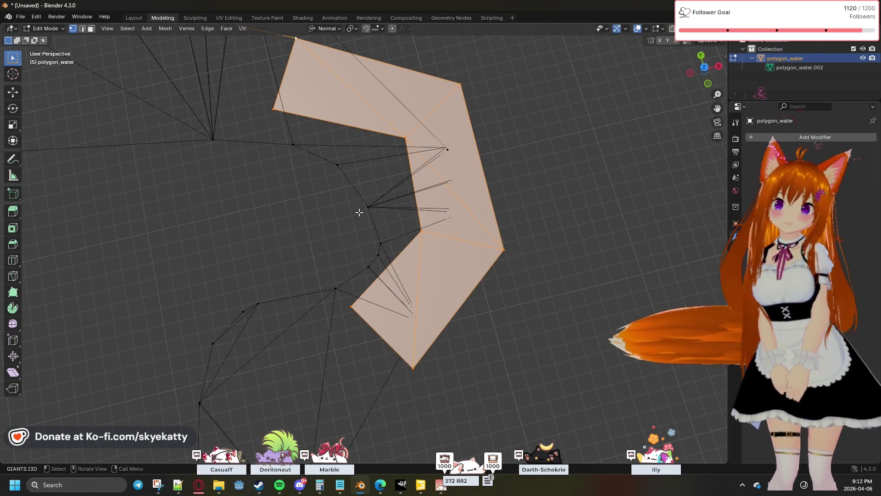
scroll(487, 177, "up", 1)
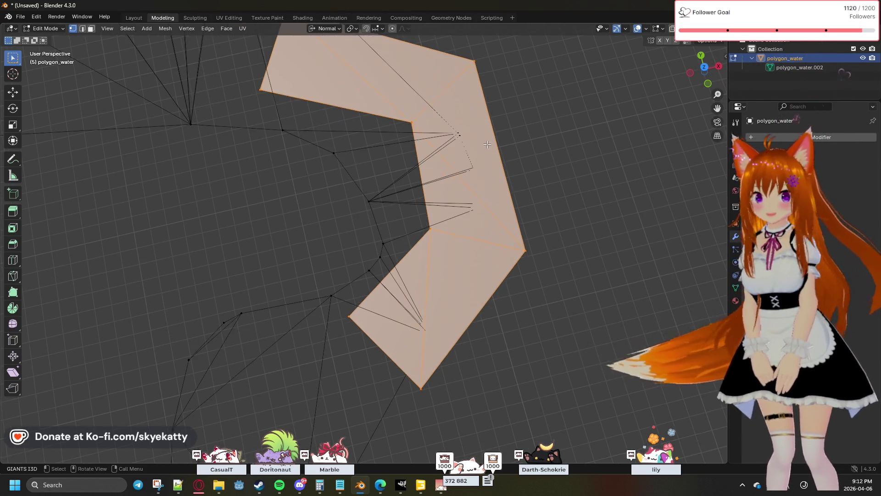
middle_click_drag(475, 172, 446, 221, "shift")
left_click(195, 87)
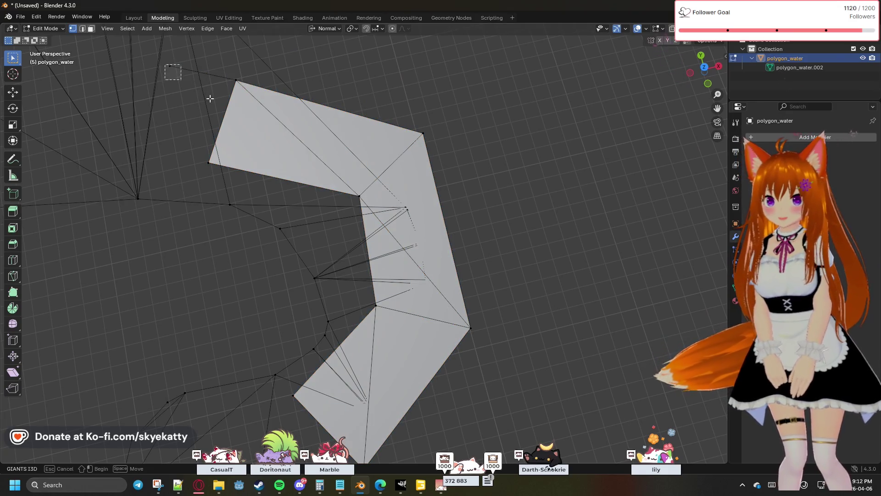
left_click_drag(194, 88, 255, 177)
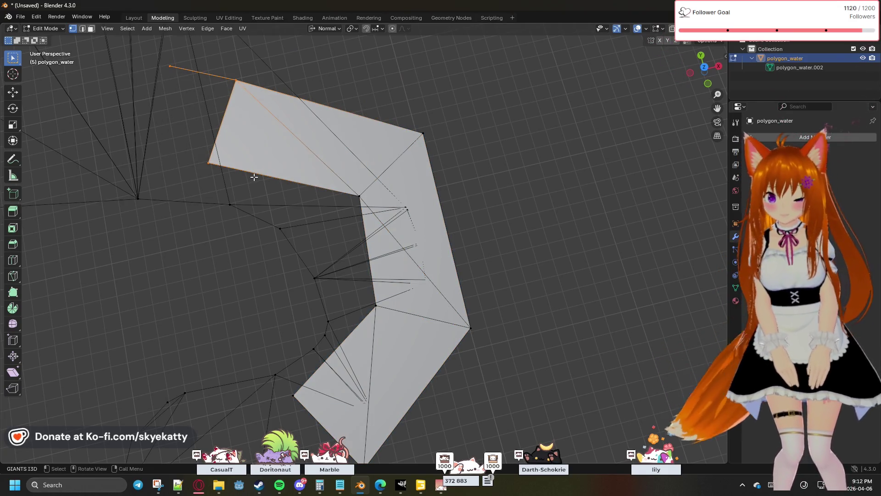
mouse_move(254, 176)
middle_mouse_down("shift")
mouse_move(276, 296)
mouse_move(280, 279)
middle_mouse_up("shift")
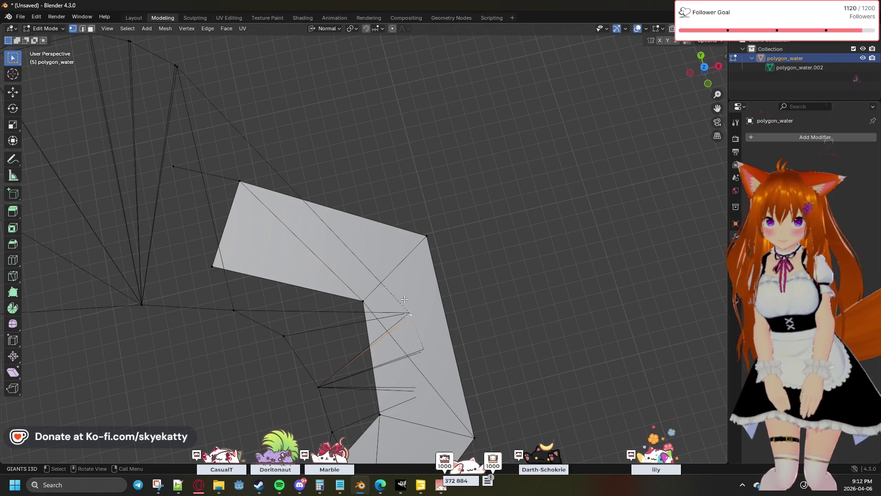
Merge the stray vertices above the river bend at centre, one after another
left_click(176, 66)
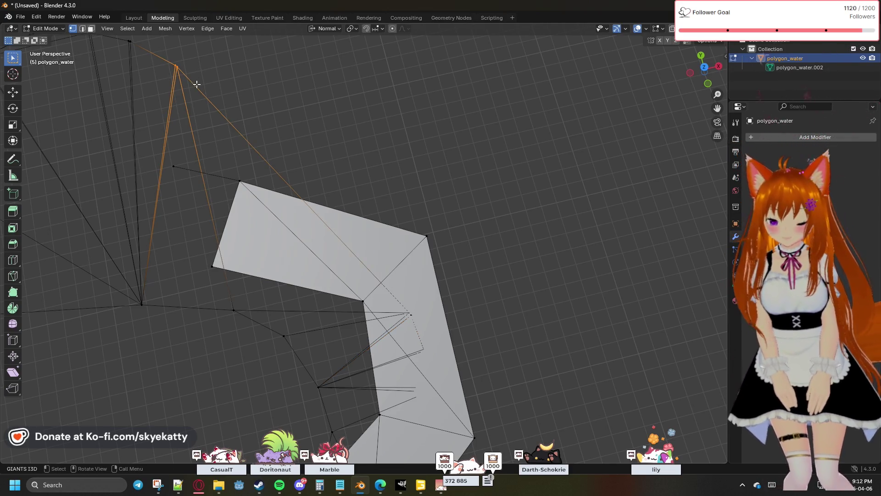
key("m")
left_click(184, 86)
left_click(128, 44)
key("m")
left_click(177, 68)
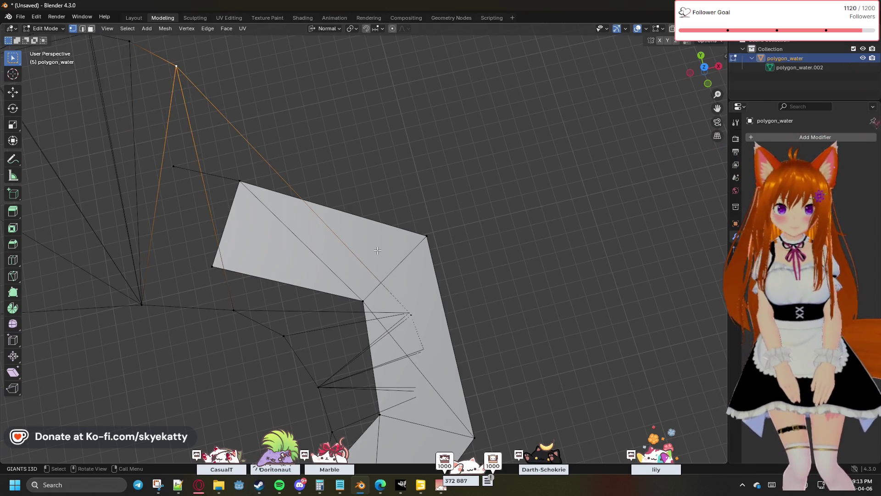
Merge the vertex cluster at the bend's inner corner into a single point at centre
left_click(410, 311)
left_click_drag(426, 322, 426, 321)
key("m")
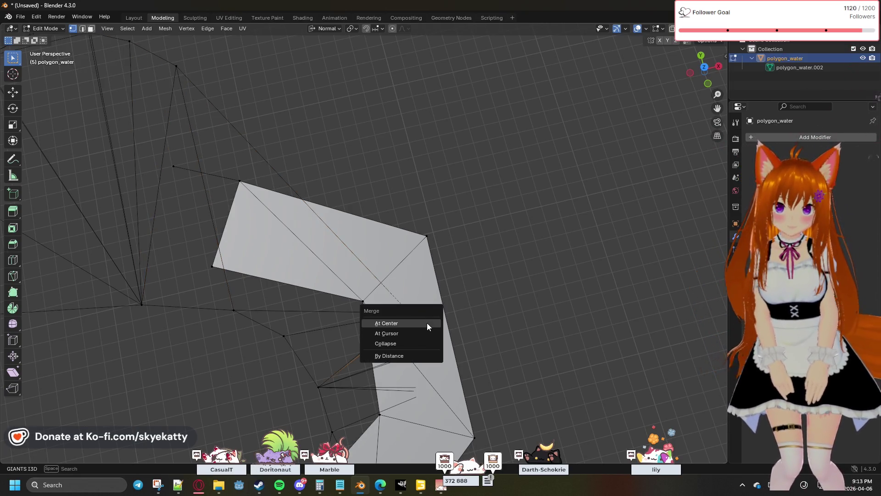
left_click(427, 322)
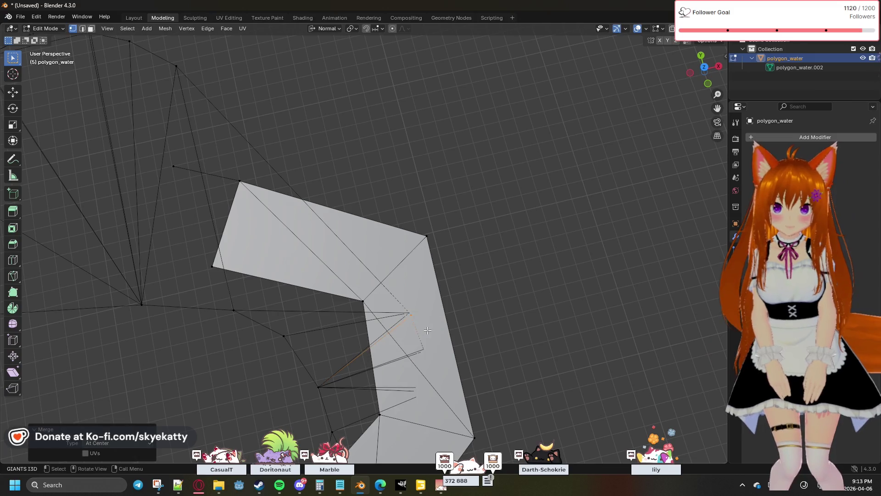
Subdivide the long edges running to the far upper vertex with Number of Cuts 1
left_click(174, 64)
left_click(208, 28)
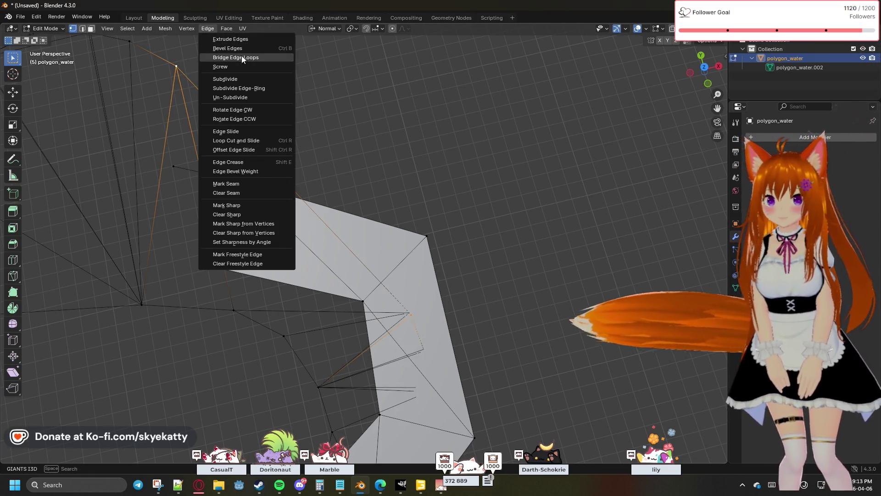
left_click(251, 80)
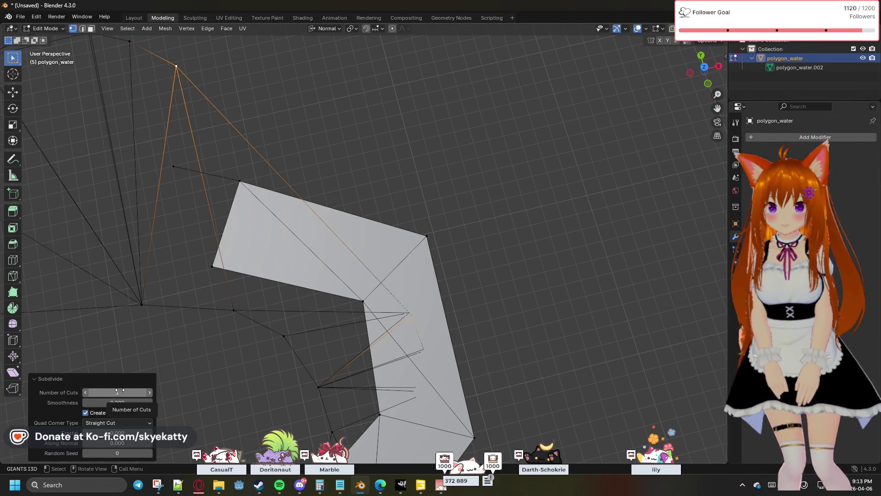
left_click(85, 392)
key("alt+a")
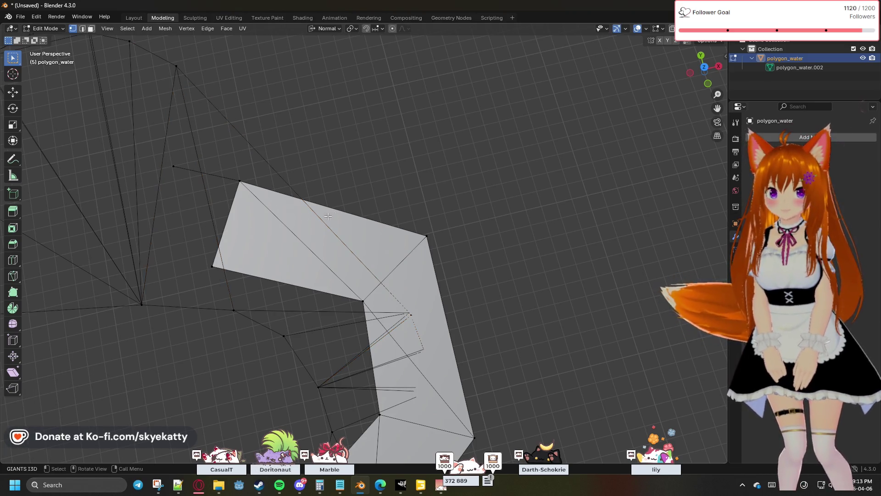
left_click(342, 215, "ctrl+alt")
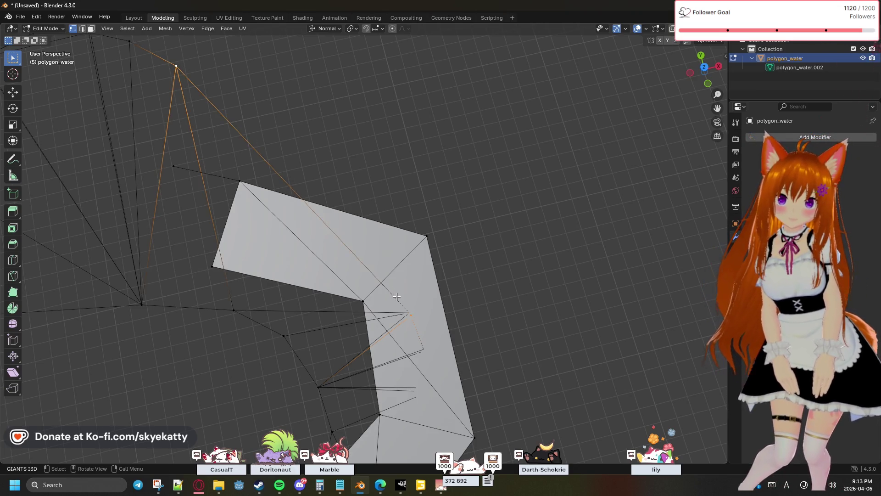
left_click(201, 29)
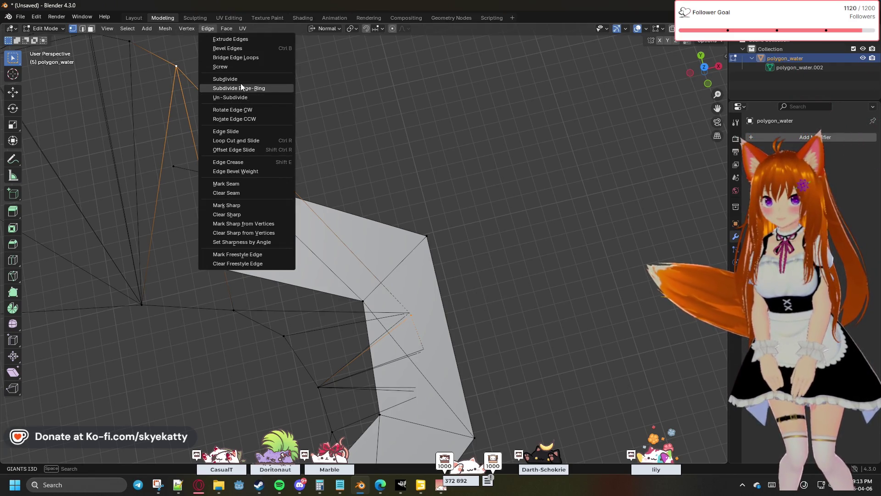
left_click(240, 81)
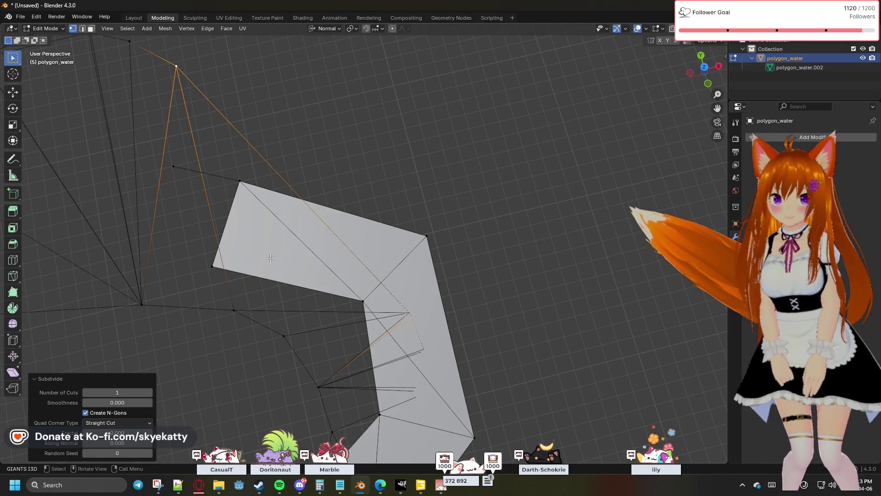
key("alt+a")
Check the bend's linked geometry, then move down to a vertex in the lower river section
mouse_move(472, 291)
middle_mouse_down()
mouse_move(493, 254)
mouse_move(510, 277)
middle_mouse_up()
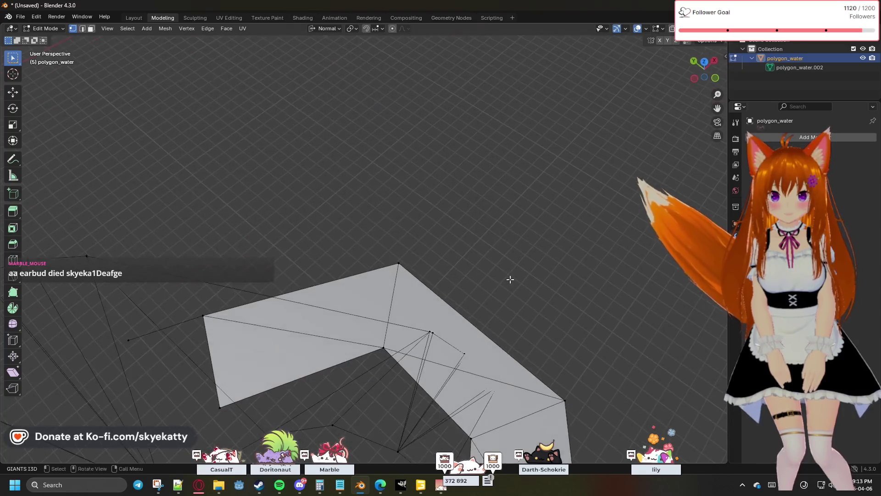
left_click(441, 345)
key("l")
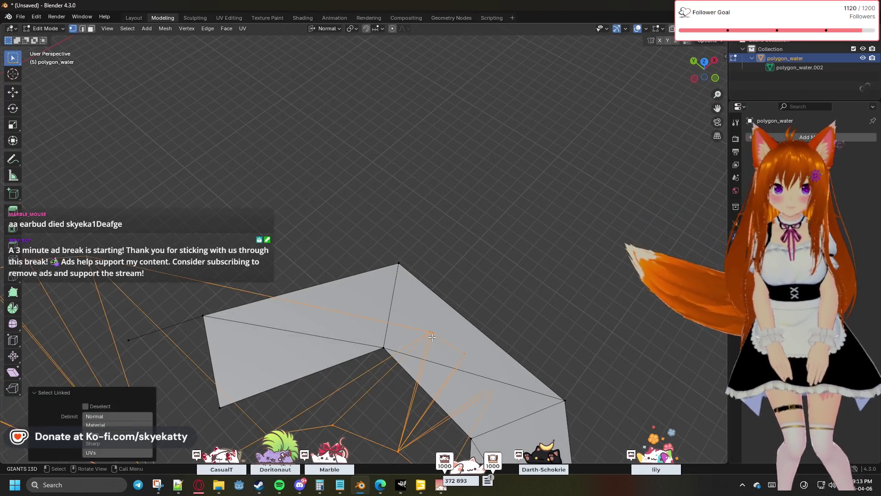
left_click(431, 331)
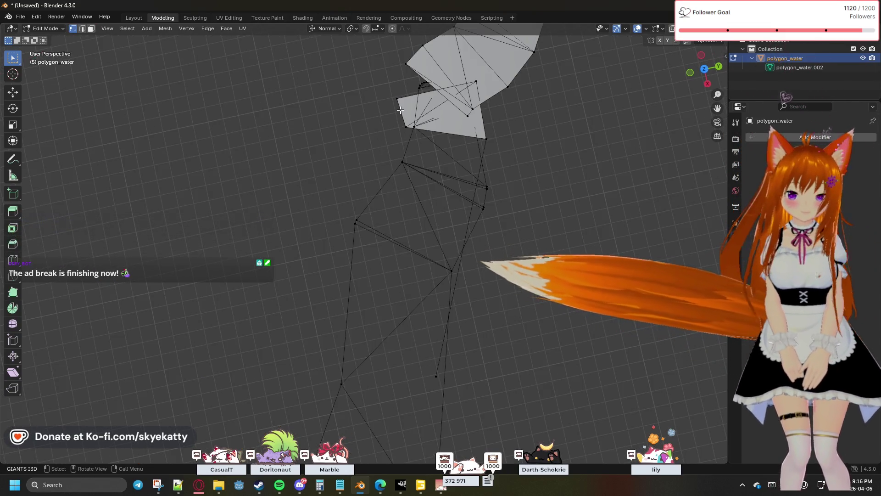
left_click(406, 129)
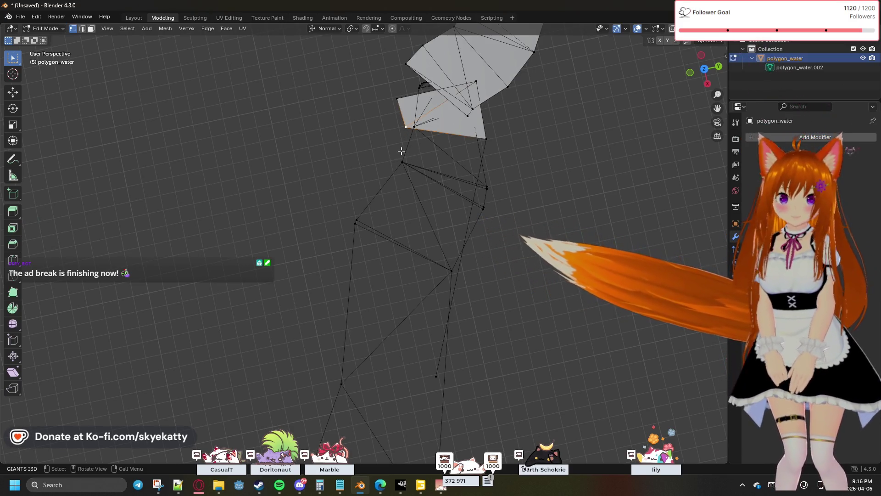
Merge the duplicate vertices on the strip's left side and lower end at centre
left_click(355, 222)
key("m")
left_click(368, 240)
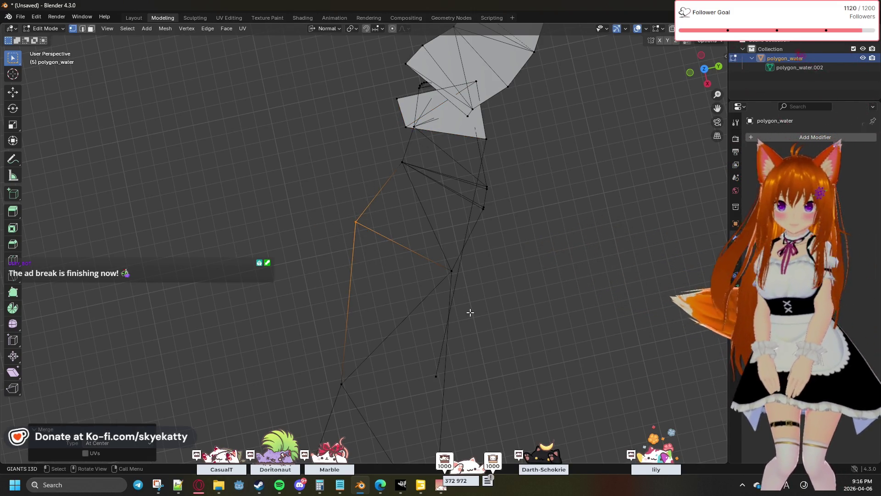
left_click(436, 373)
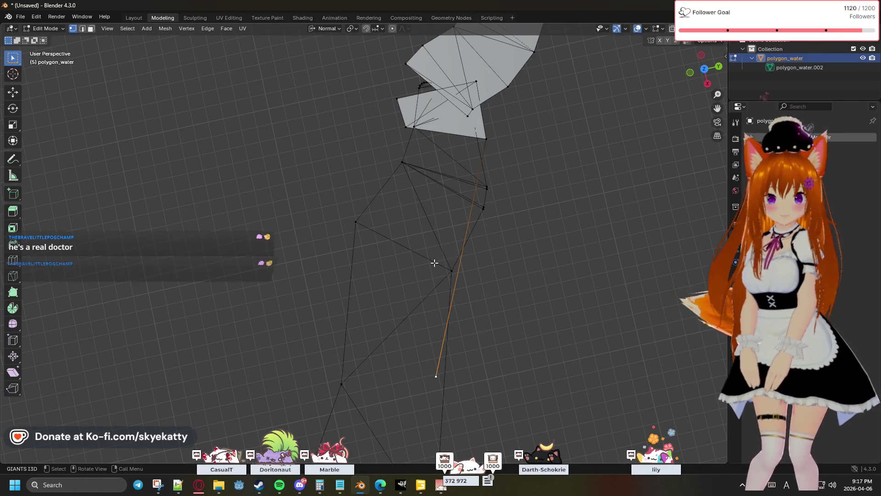
left_click_drag(435, 262, 464, 390, "shift")
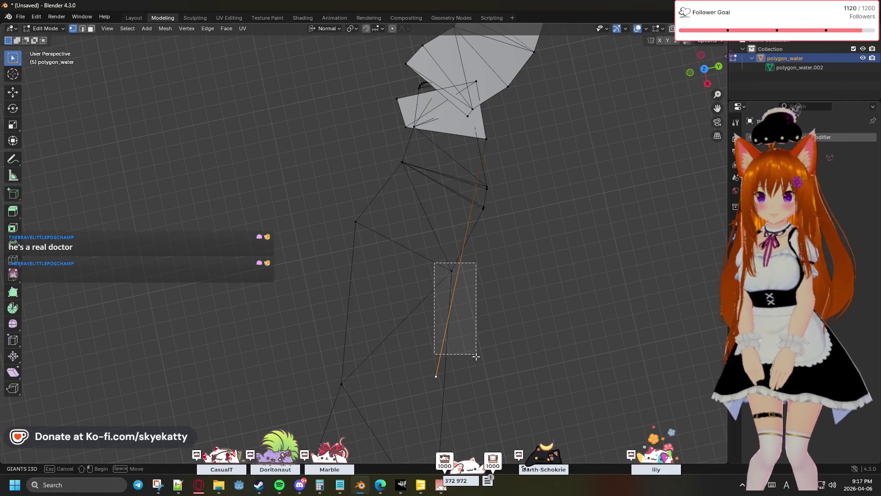
key("m")
left_click(458, 382)
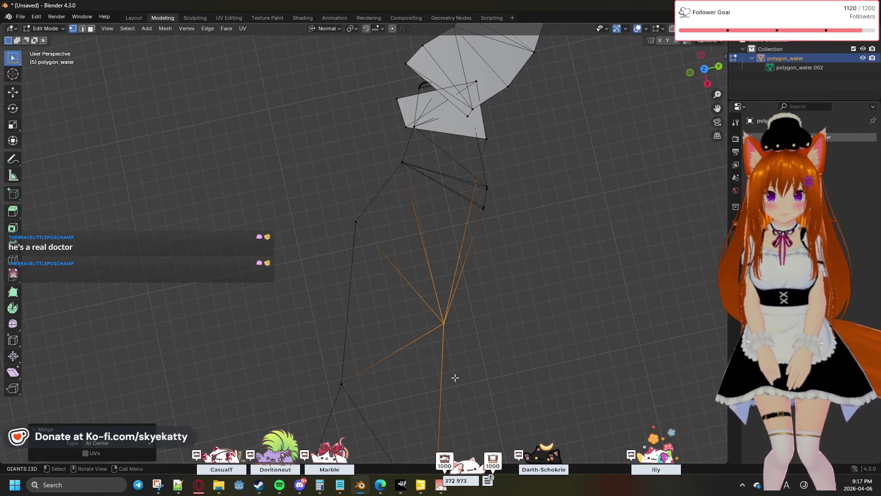
Merge the remaining clustered vertices up to the filled face's corner and shift the view down
left_click(501, 233)
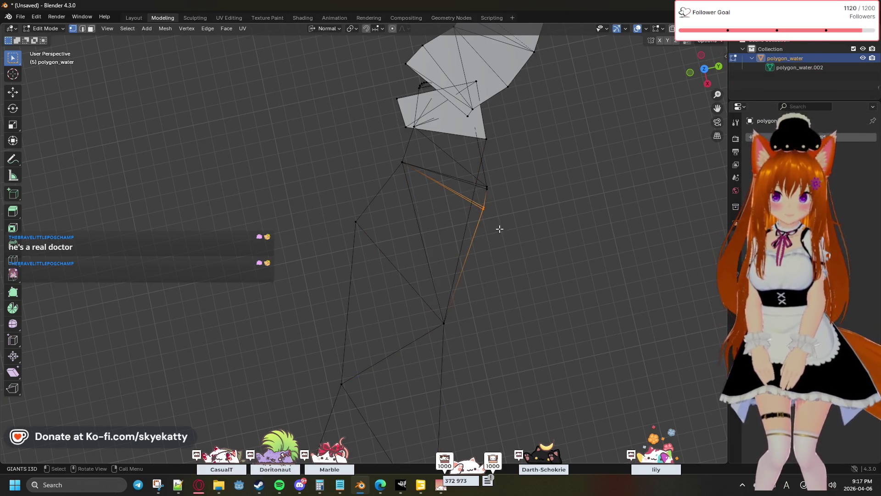
key("m")
left_click(499, 230)
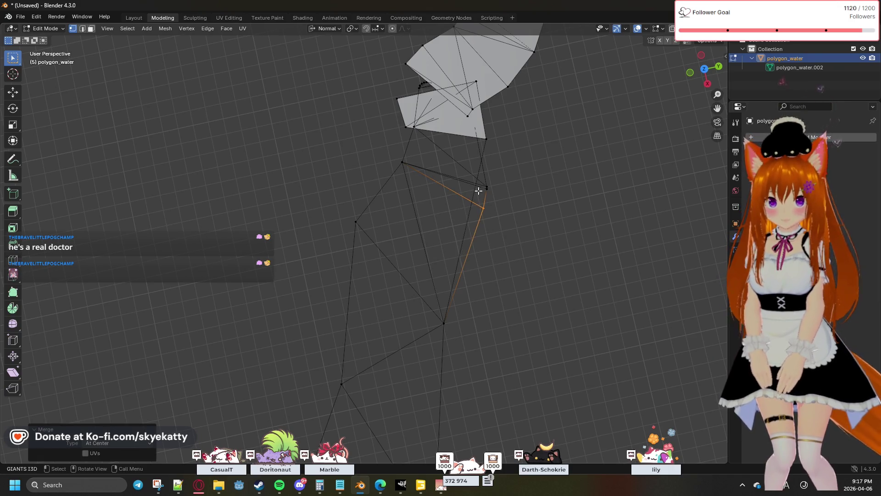
key("m")
left_click(493, 196)
left_click(485, 140)
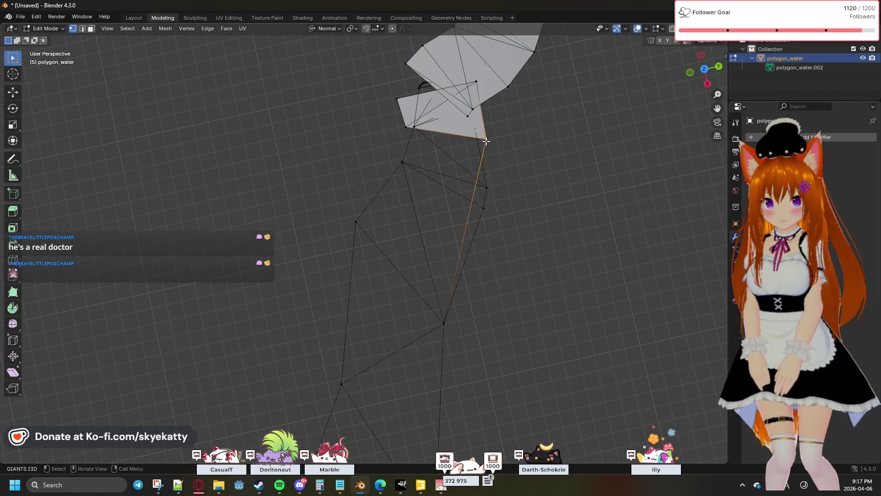
middle_click_drag(509, 158, 480, 186)
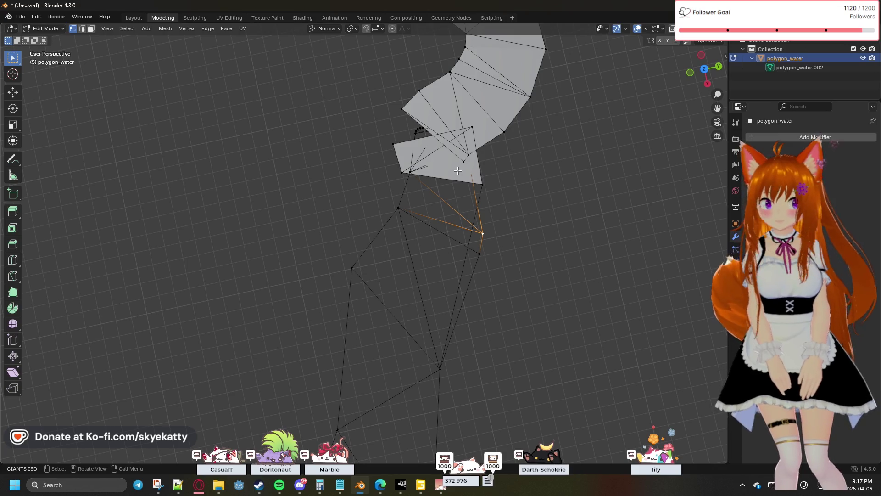
Delete the stray edge below the face patches as Vertices
key("alt+a")
left_click(82, 28)
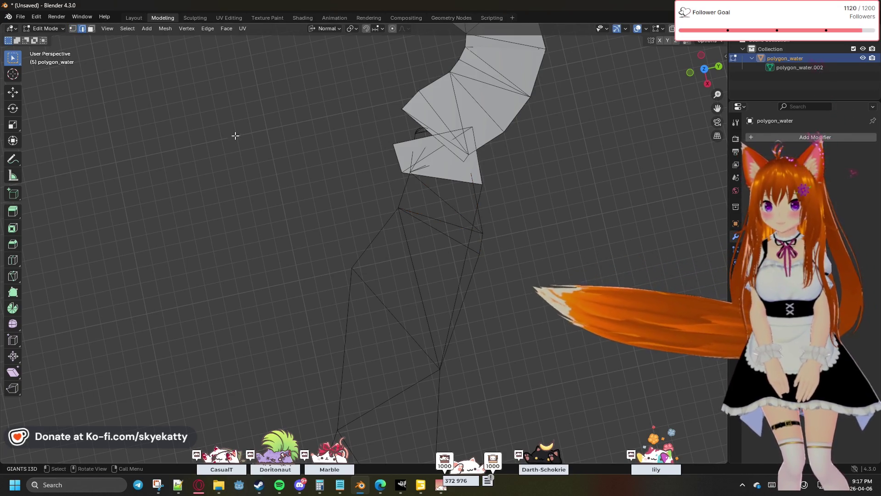
left_click(466, 257)
key("x")
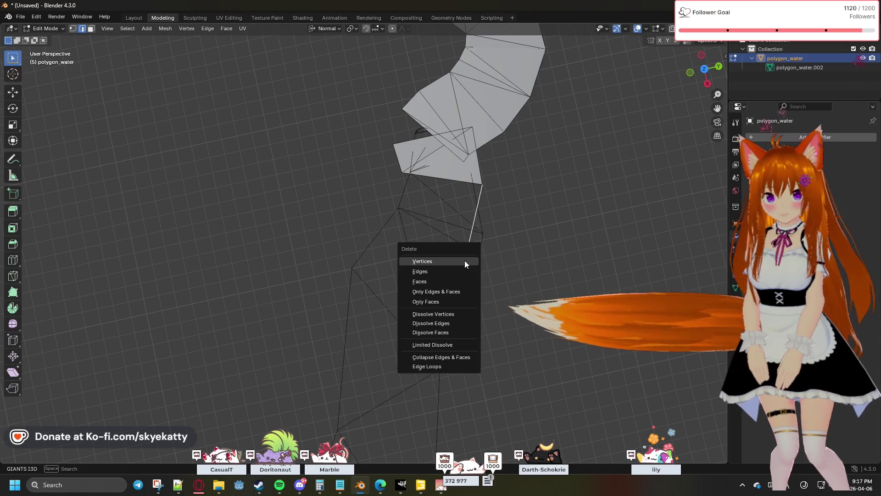
left_click(446, 294)
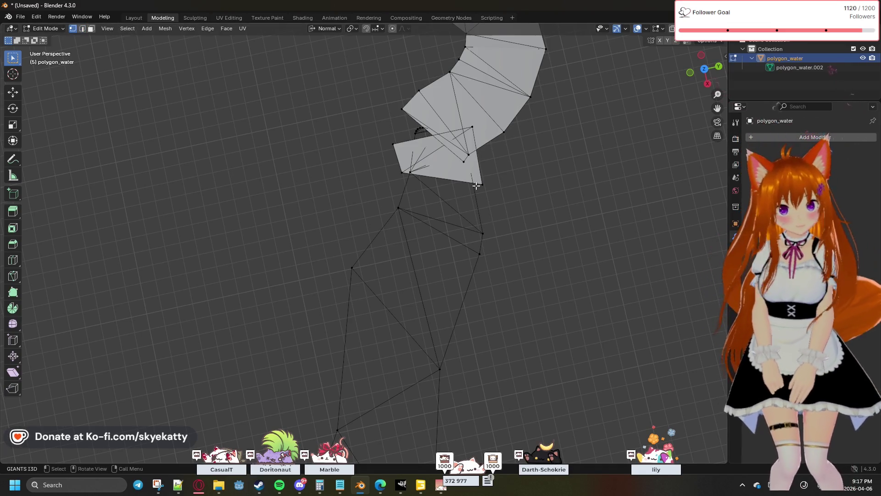
Delete the neighbouring stray vertex at the junction and tilt the view around it
left_click(483, 232, "shift")
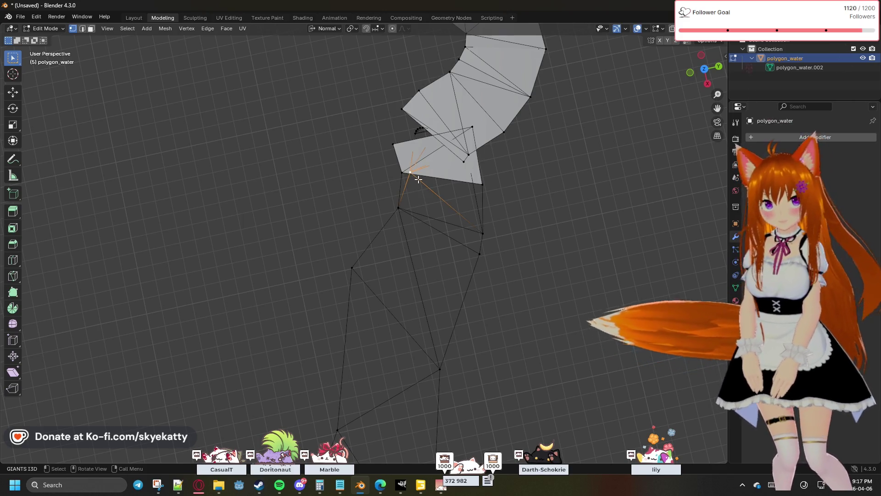
key("x")
left_click(404, 154)
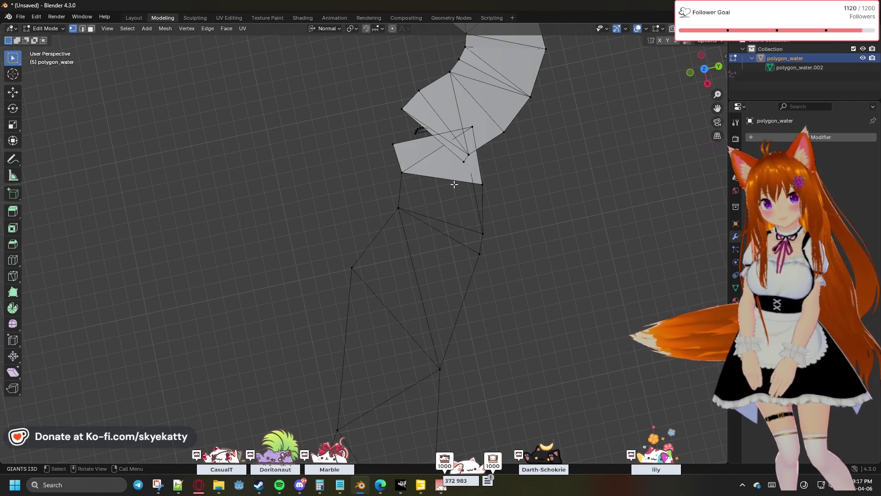
mouse_move(441, 165)
middle_mouse_down()
mouse_move(501, 170)
mouse_move(482, 250)
mouse_move(482, 200)
mouse_move(544, 183)
mouse_move(401, 278)
middle_mouse_up()
scroll(482, 201, "up", 3)
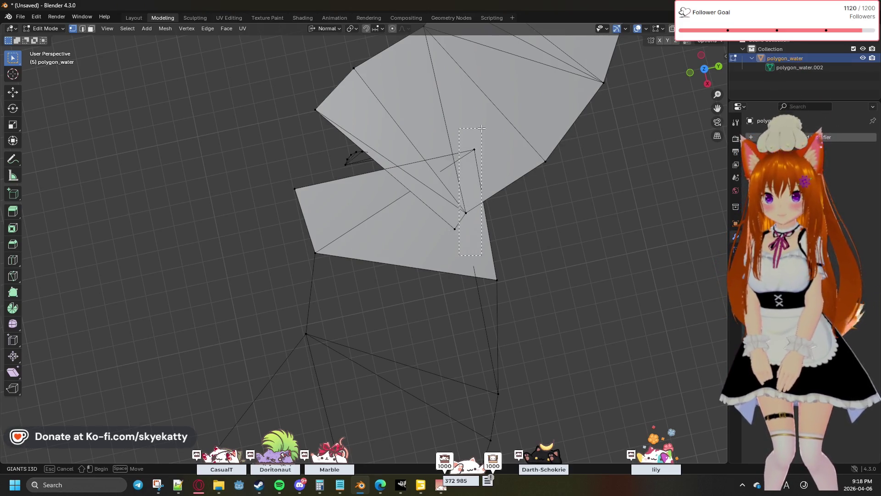
Select the tangled junction's linked geometry and merge it at centre
key("l")
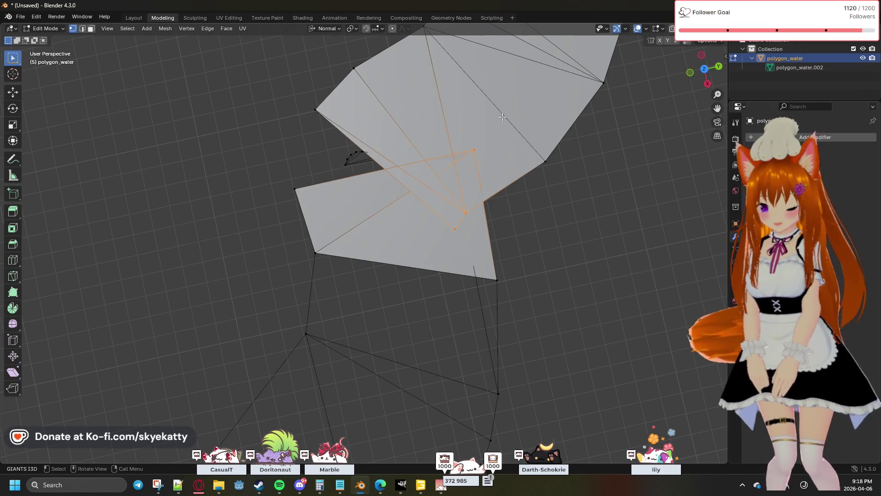
key("m")
left_click(496, 117)
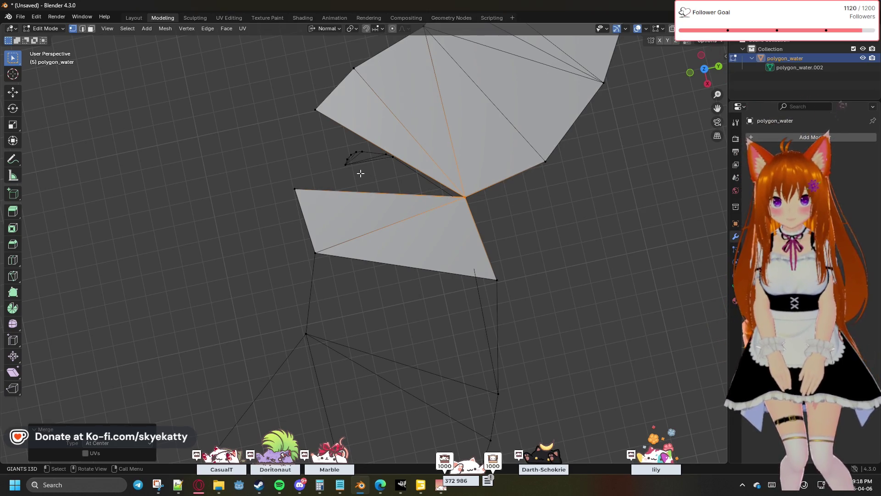
Delete the small stray edge strip beside the junction as Vertices
left_click(316, 119)
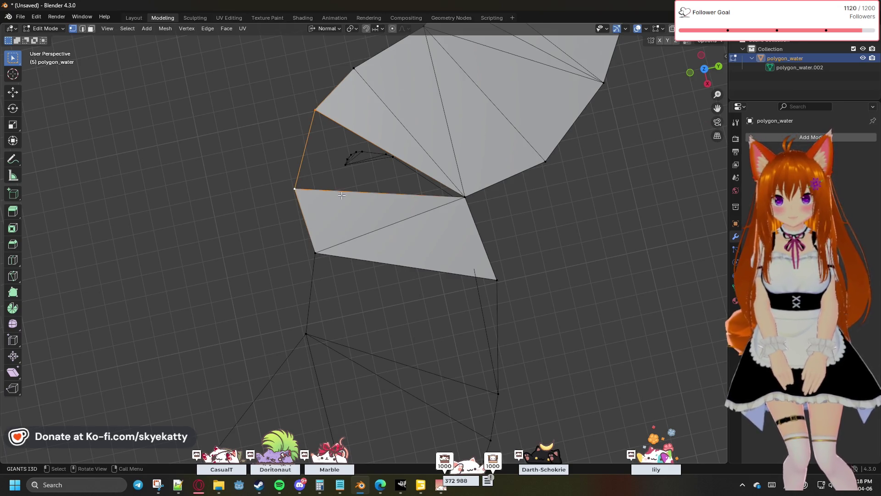
left_click(437, 186)
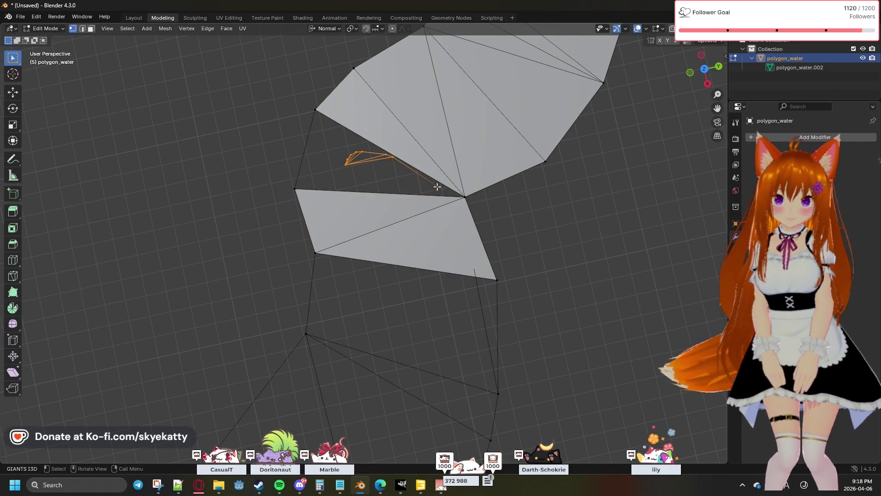
key("x")
left_click(437, 185)
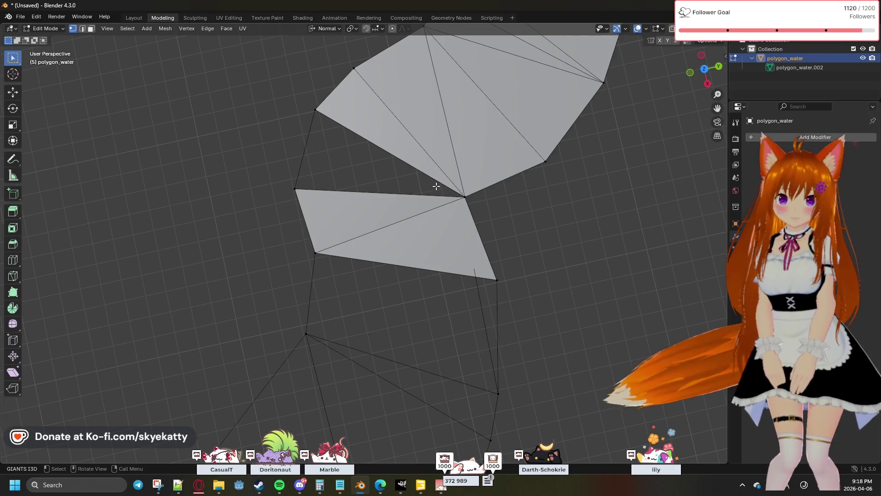
Viewing the mesh edge-on, delete the leftover floating vertex trailing from the junction
left_click(486, 216)
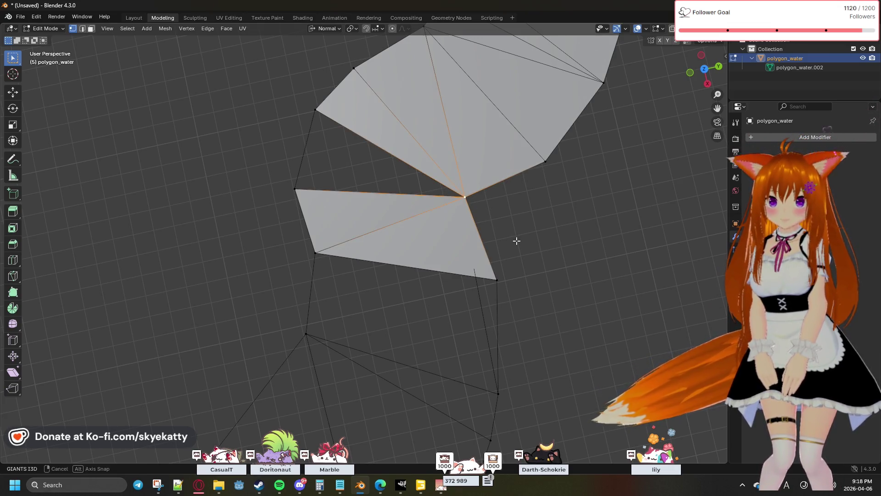
scroll(502, 316, "up", 1)
middle_click_drag(502, 316, 380, 117)
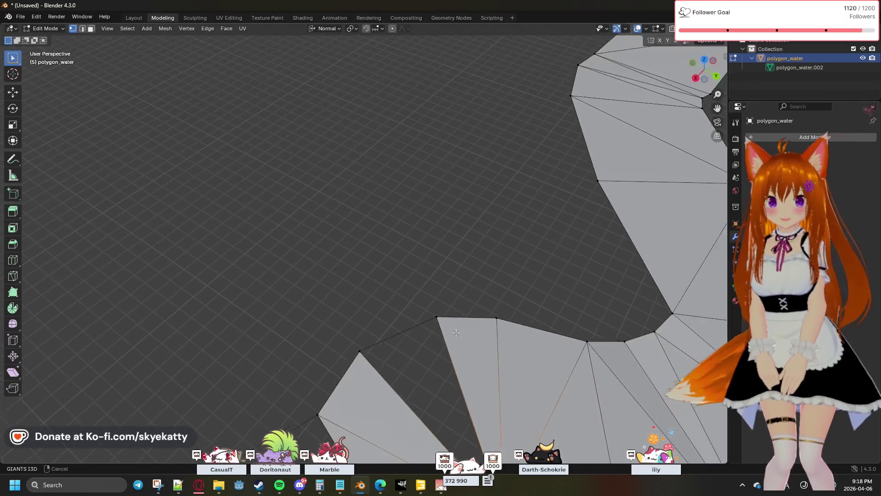
mouse_move(447, 290)
middle_mouse_down()
mouse_move(393, 73)
mouse_move(431, 393)
mouse_move(399, 120)
mouse_move(407, 301)
middle_mouse_up()
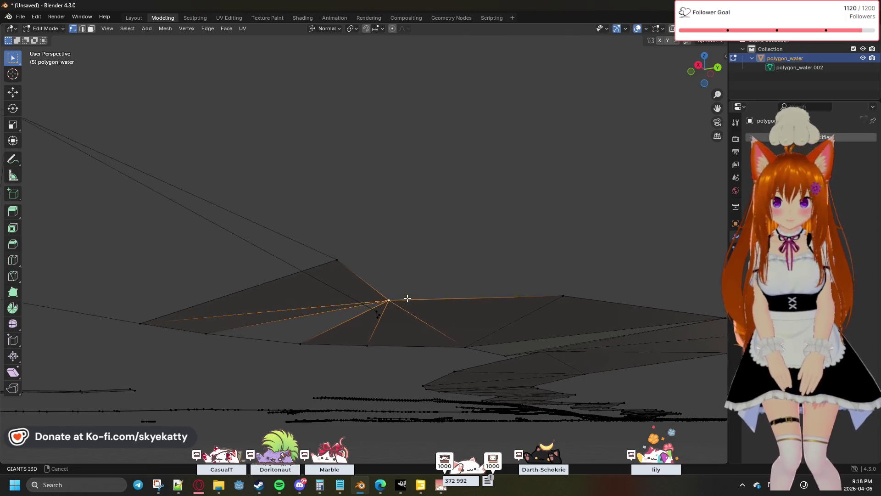
key("x")
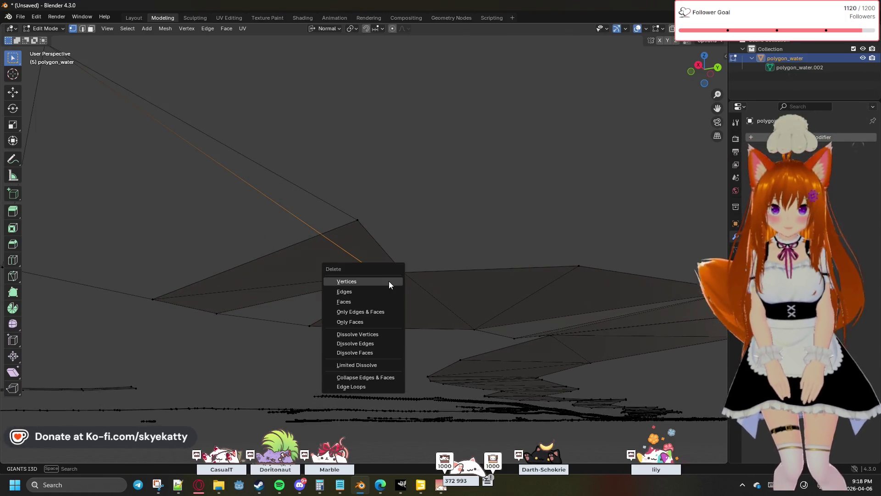
left_click(389, 282)
mouse_move(389, 282)
middle_mouse_down()
mouse_move(408, 238)
mouse_move(431, 289)
mouse_move(468, 310)
mouse_move(414, 231)
mouse_move(422, 335)
mouse_move(442, 310)
mouse_move(435, 242)
middle_mouse_up()
scroll(434, 243, "up", 2)
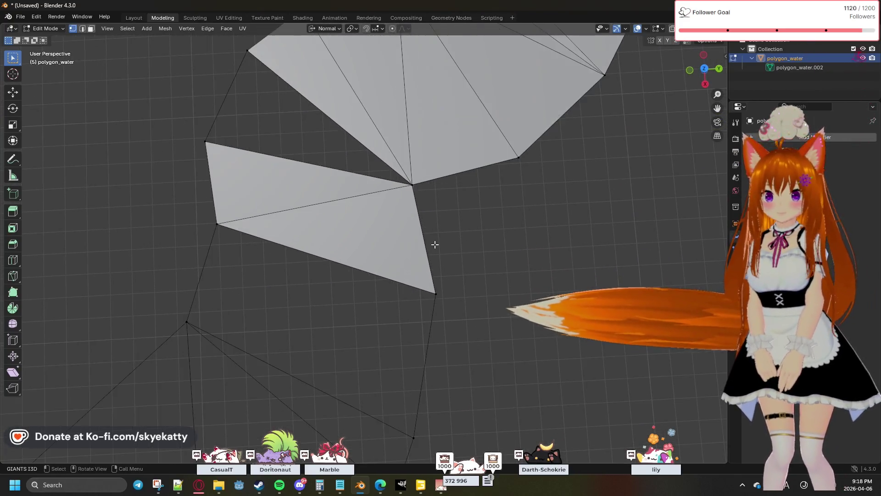
scroll(435, 242, "up", 2)
Join the two loose corner vertices with a new edge and subdivide it once
left_click(456, 307)
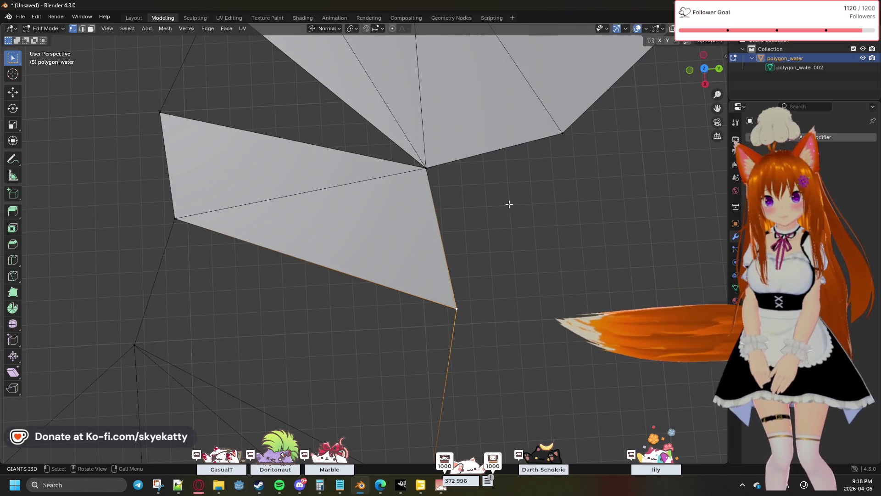
left_click(561, 135, "shift")
key("f")
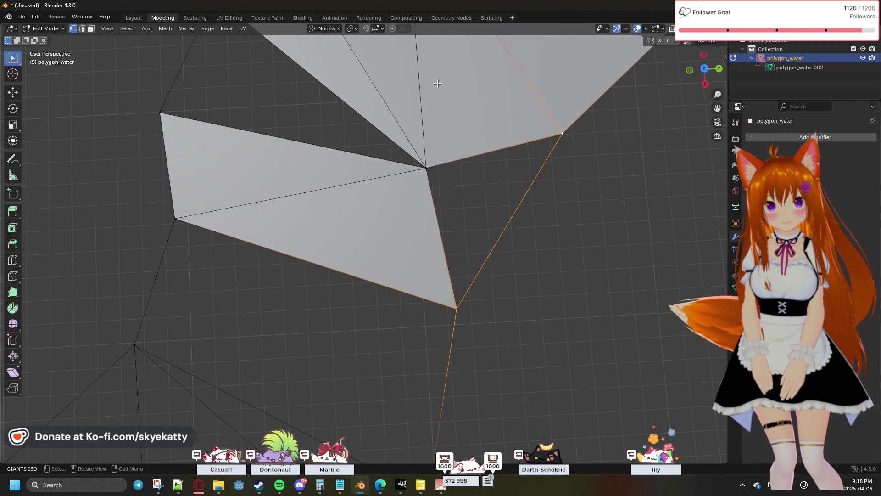
left_click(207, 29)
left_click(236, 79)
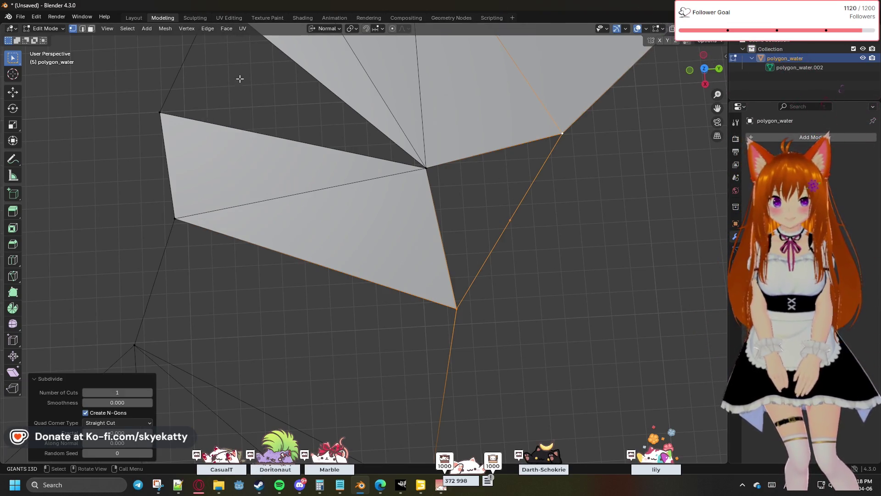
Merge the new midpoint and the junction's centre vertex at centre, then view the river lengthwise
left_click(509, 220)
left_click(425, 167, "shift")
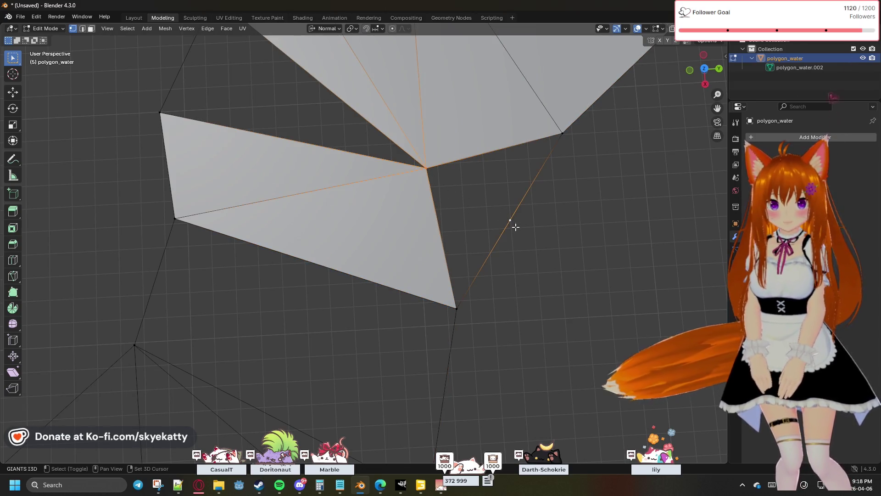
mouse_move(406, 158)
left_mouse_down()
mouse_move(526, 217)
mouse_move(537, 231)
left_mouse_up()
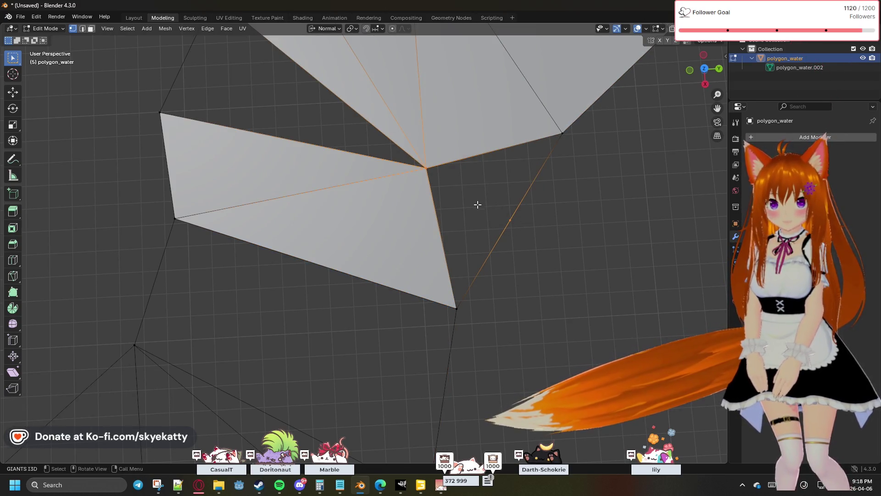
key("m")
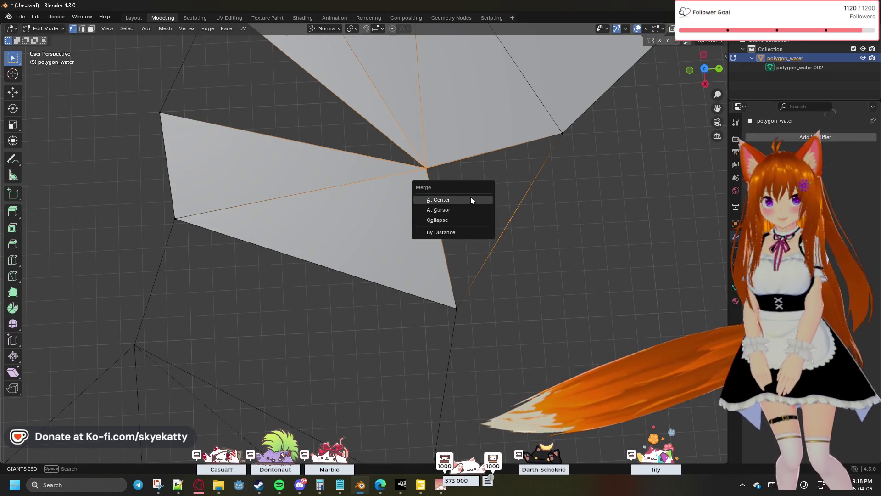
left_click(475, 200)
left_click(493, 247)
scroll(486, 212, "down", 1)
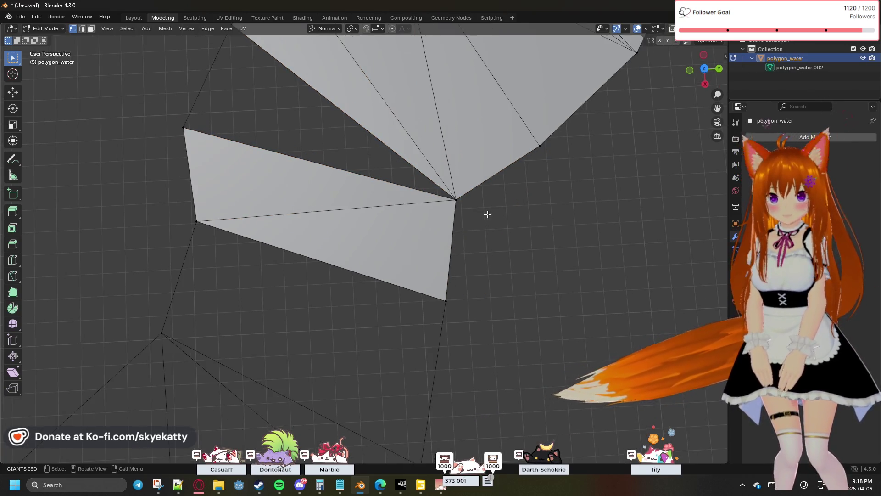
scroll(487, 215, "down", 2)
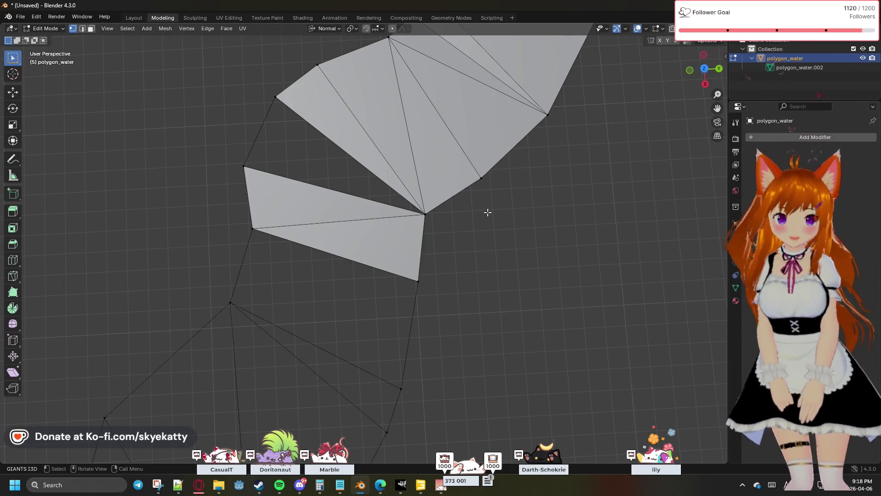
scroll(488, 213, "down", 4)
scroll(463, 221, "down", 2)
middle_click_drag(464, 221, 364, 217)
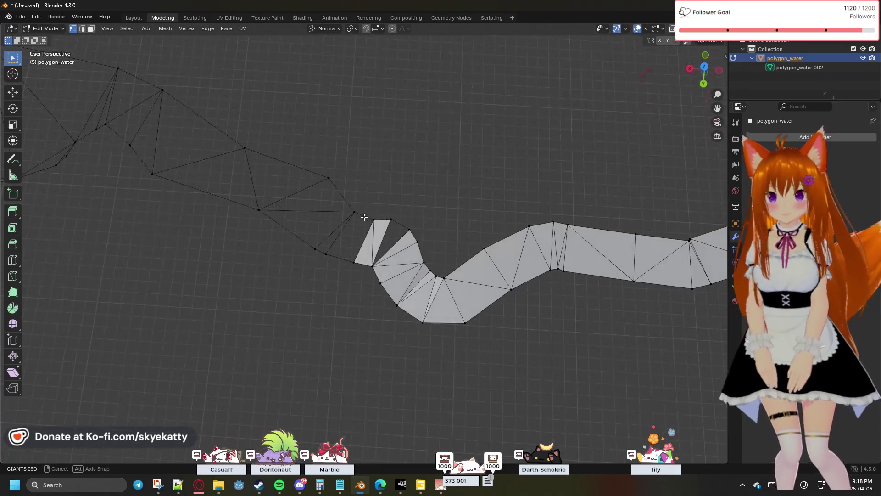
Box-select the hollow wireframe river vertices and fill them with faces
middle_click_drag(274, 188, 525, 271, "shift")
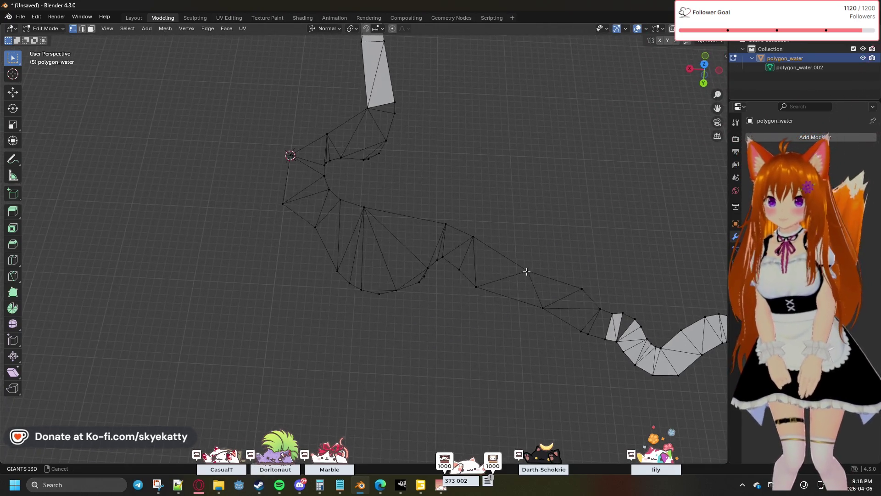
scroll(435, 220, "up", 2)
scroll(435, 219, "up", 1)
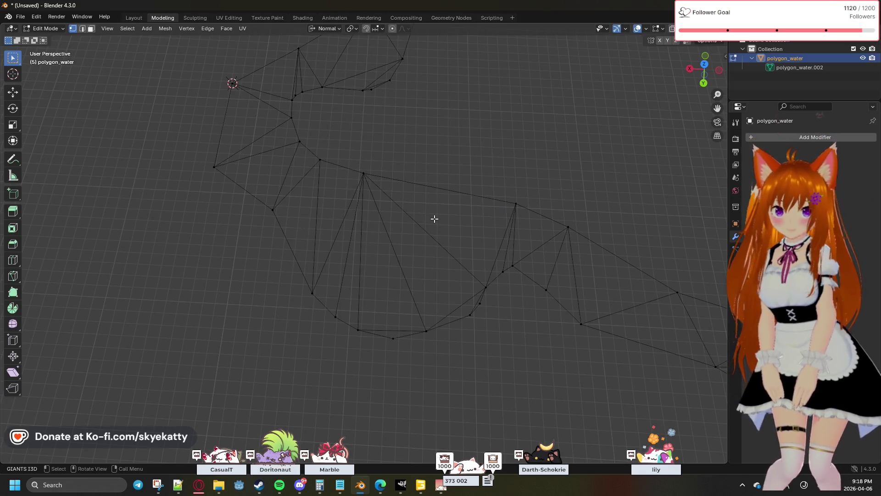
scroll(435, 218, "down", 5)
scroll(435, 219, "down", 2)
left_click_drag(308, 171, 528, 315)
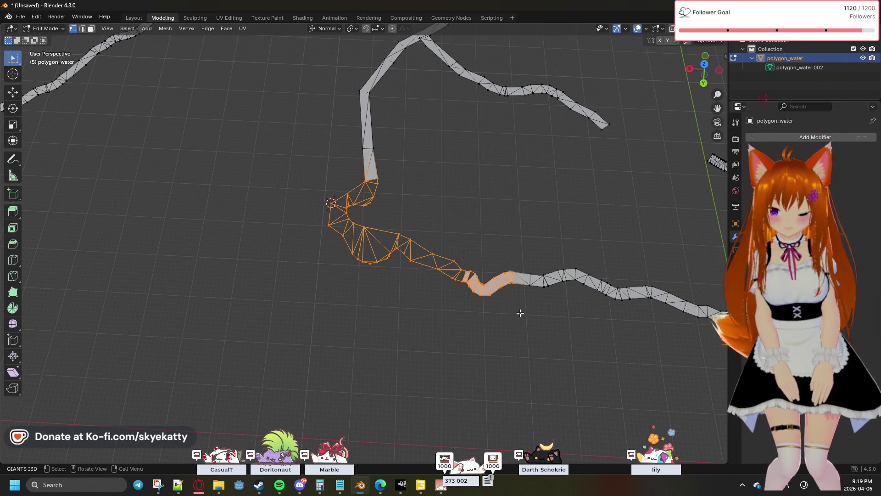
key("f")
key("alt+a")
scroll(374, 281, "up", 2)
scroll(413, 277, "up", 3)
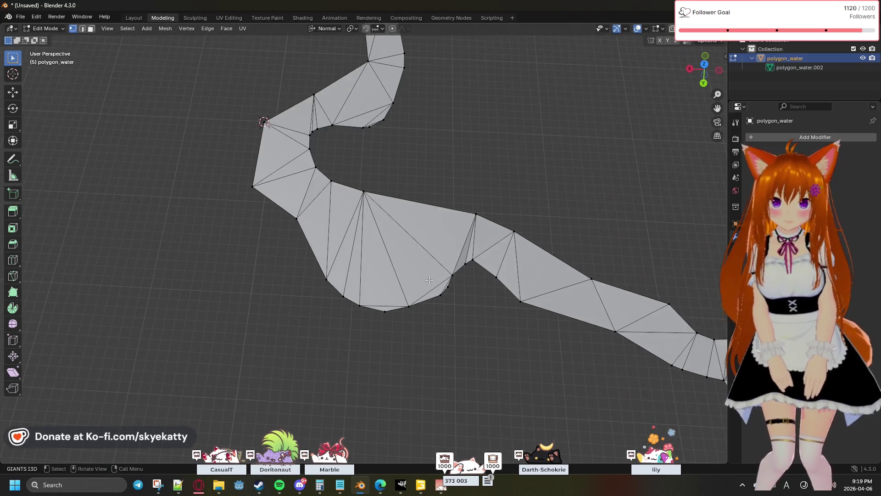
Orbit along the filled strip to inspect it, then return to Top view
mouse_move(465, 315)
middle_mouse_down()
mouse_move(597, 237)
mouse_move(475, 278)
mouse_move(477, 225)
mouse_move(471, 232)
middle_mouse_up()
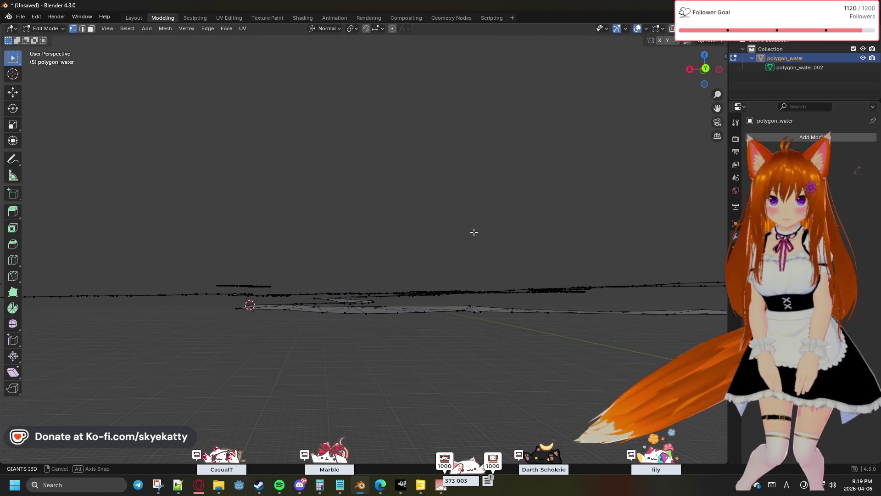
middle_click_drag(470, 232, 491, 264)
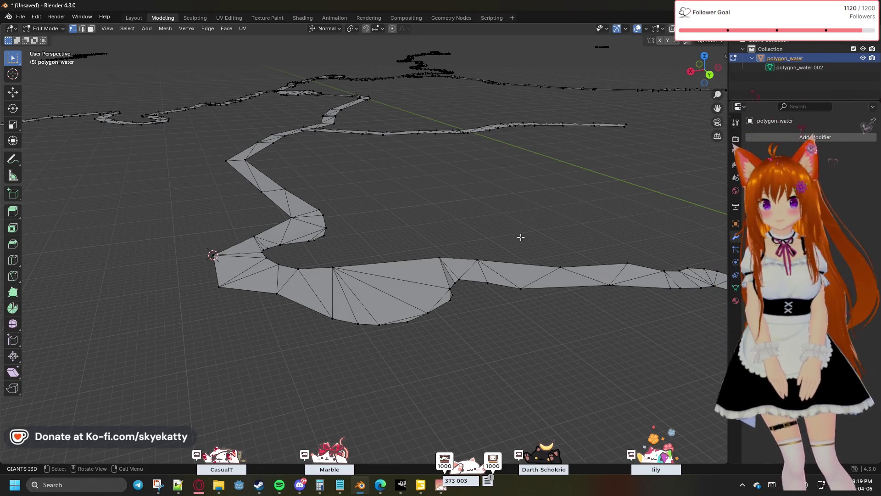
middle_click_drag(520, 238, 484, 240)
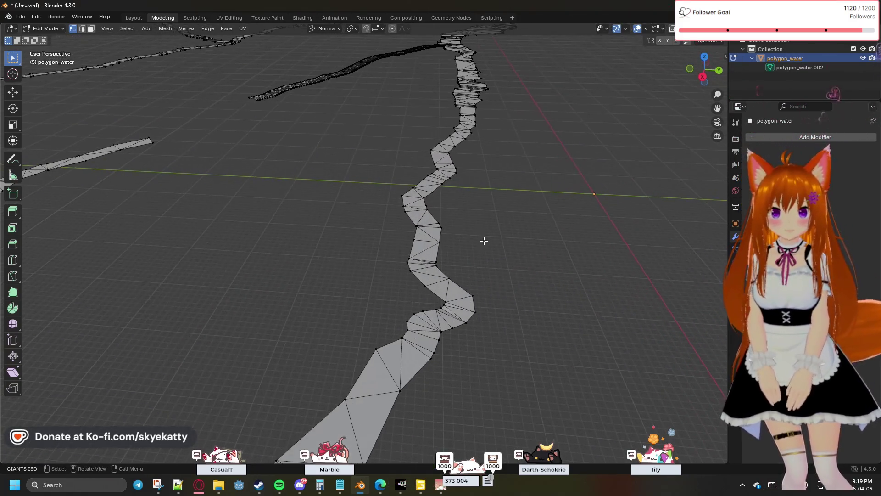
scroll(483, 241, "up", 5)
mouse_move(492, 241)
middle_mouse_down()
mouse_move(557, 247)
mouse_move(406, 250)
mouse_move(414, 279)
mouse_move(547, 231)
mouse_move(528, 219)
mouse_move(572, 238)
mouse_move(533, 258)
mouse_move(522, 301)
mouse_move(642, 177)
middle_mouse_up()
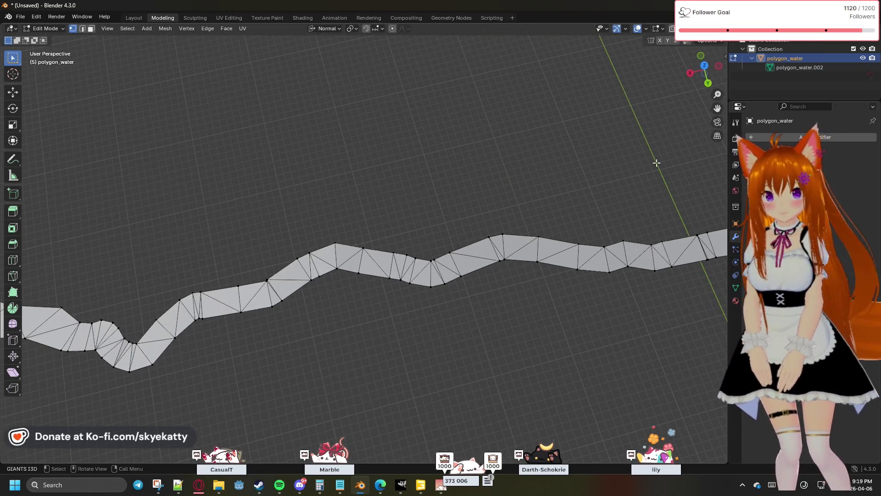
left_click(704, 68)
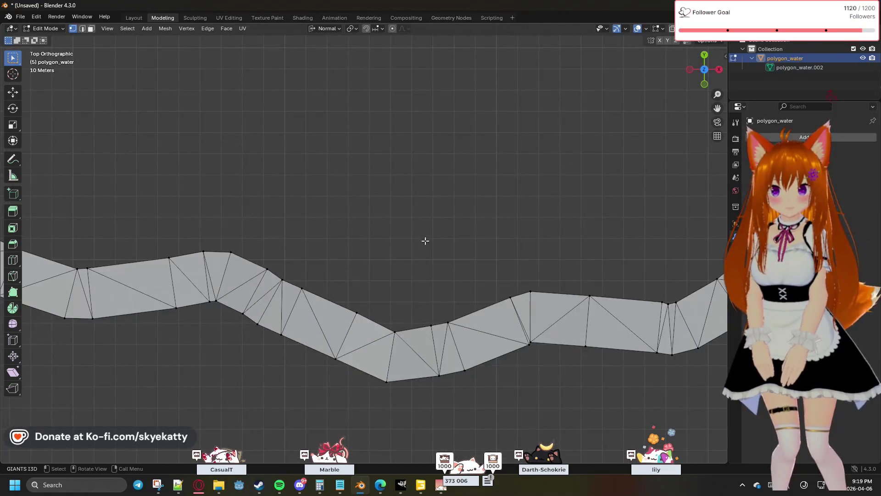
scroll(431, 235, "down", 4, "shift")
scroll(409, 193, "right", 4, "ctrl")
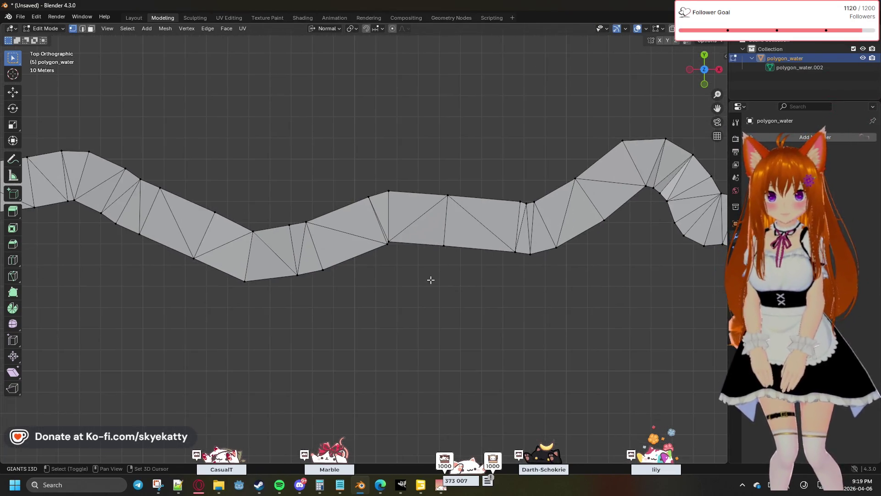
scroll(416, 272, "up", 2)
scroll(410, 263, "up", 2)
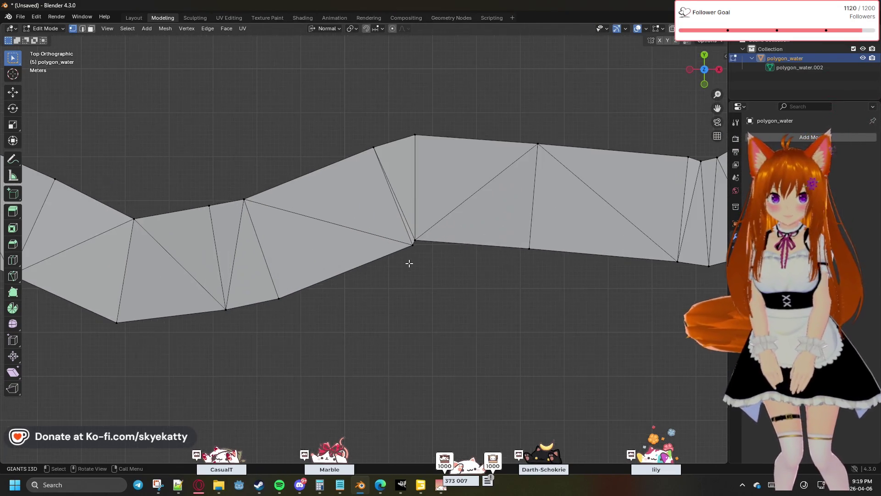
Merge the doubled edge vertices at centre, undoing and redoing the merge that made a dark face
key("m")
left_click(439, 255)
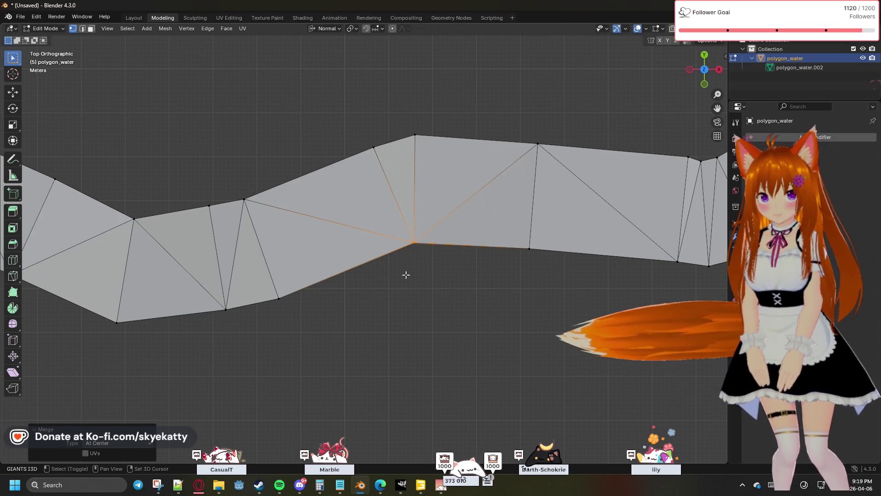
scroll(516, 239, "left", 4, "ctrl")
scroll(586, 236, "down", 1, "shift")
scroll(586, 236, "left", 3, "ctrl")
scroll(570, 282, "left", 3, "ctrl")
scroll(423, 277, "up", 2, "shift")
scroll(309, 279, "right", 2, "ctrl")
scroll(491, 279, "right", 3, "ctrl")
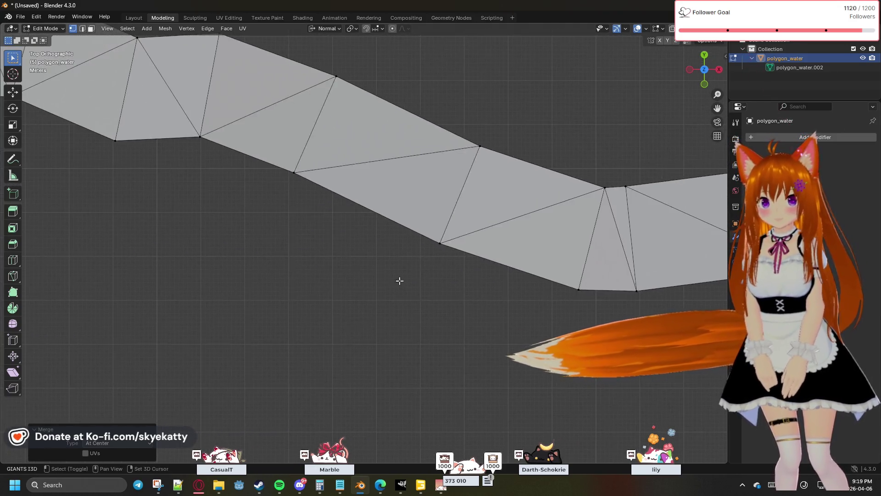
scroll(440, 291, "down", 2, "shift")
scroll(233, 258, "left", 3, "ctrl")
scroll(425, 309, "up", 2, "shift")
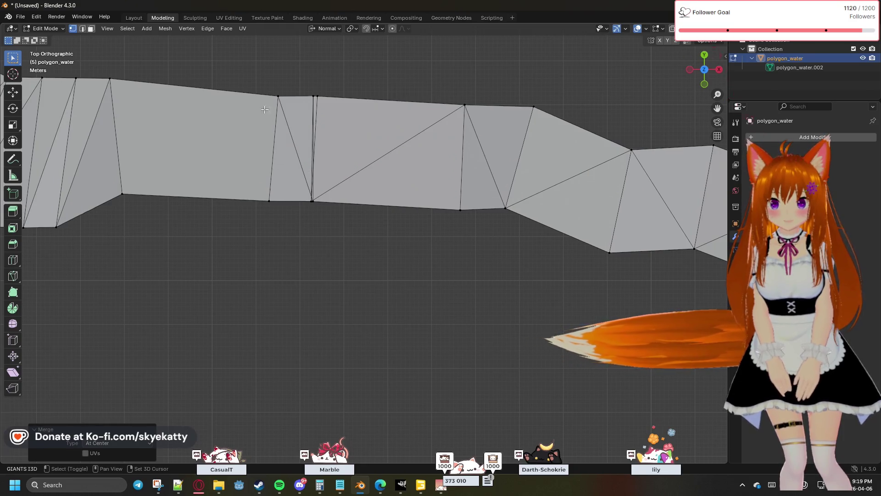
left_click_drag(318, 209, 298, 191)
key("m")
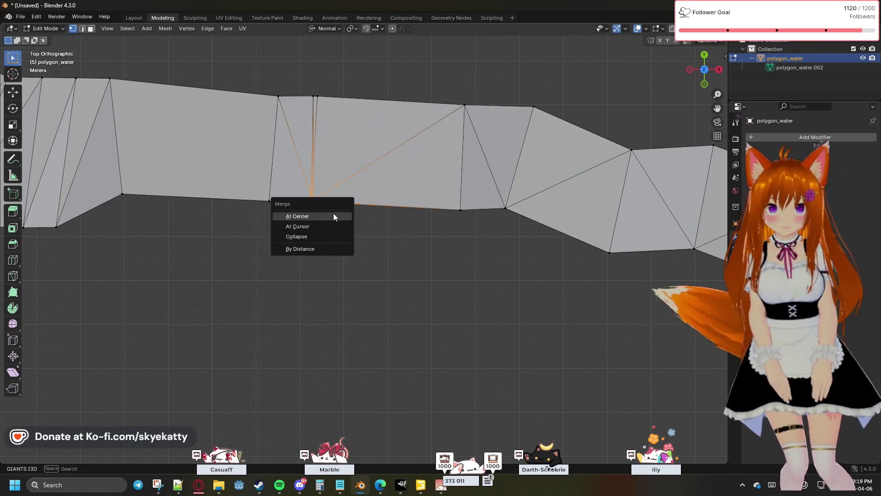
left_click(334, 216)
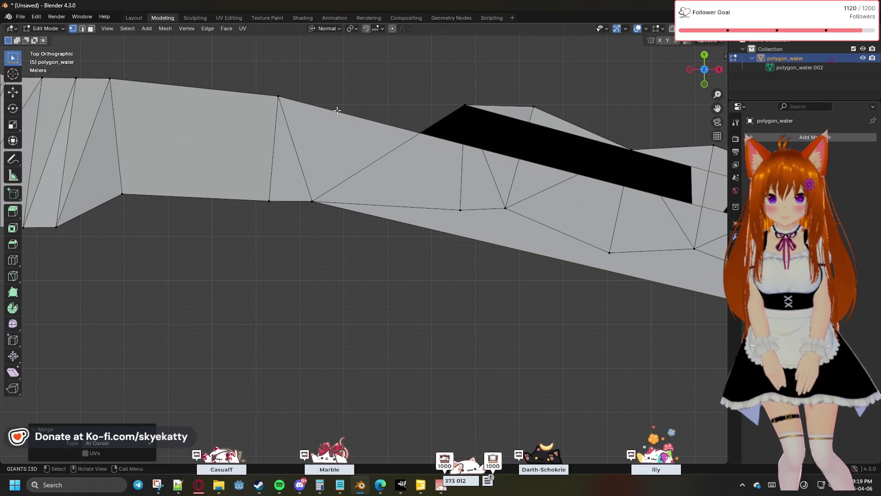
key("ctrl+z")
key("m")
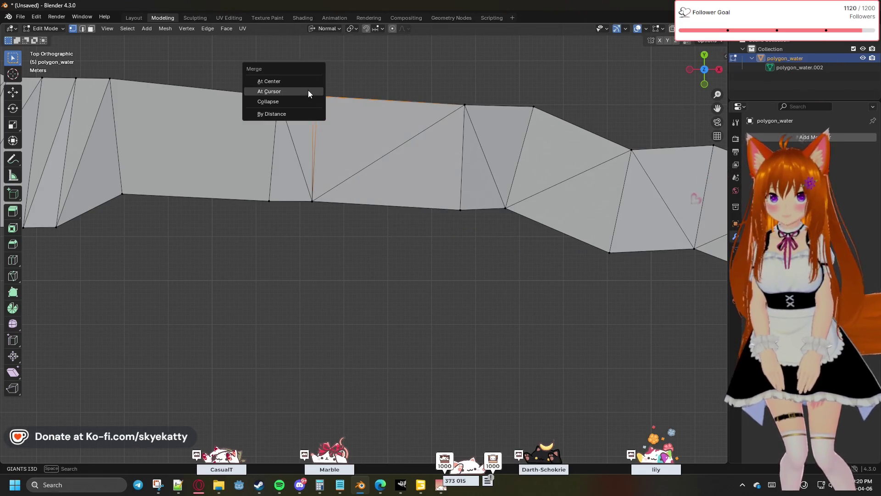
left_click(302, 83)
Pan along the river strip to the next stretch needing cleanup
middle_click_drag(346, 138, 470, 141, "shift")
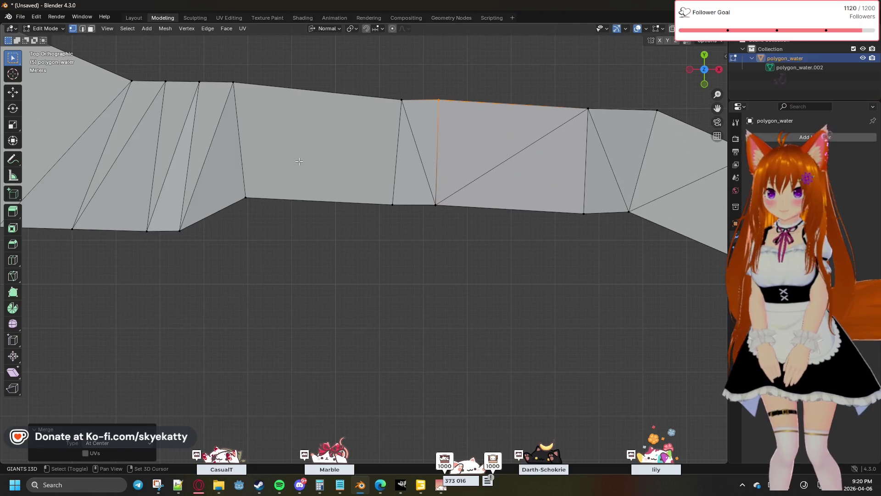
mouse_move(361, 179)
middle_mouse_down("shift")
mouse_move(271, 194)
mouse_move(443, 213)
middle_mouse_up("shift")
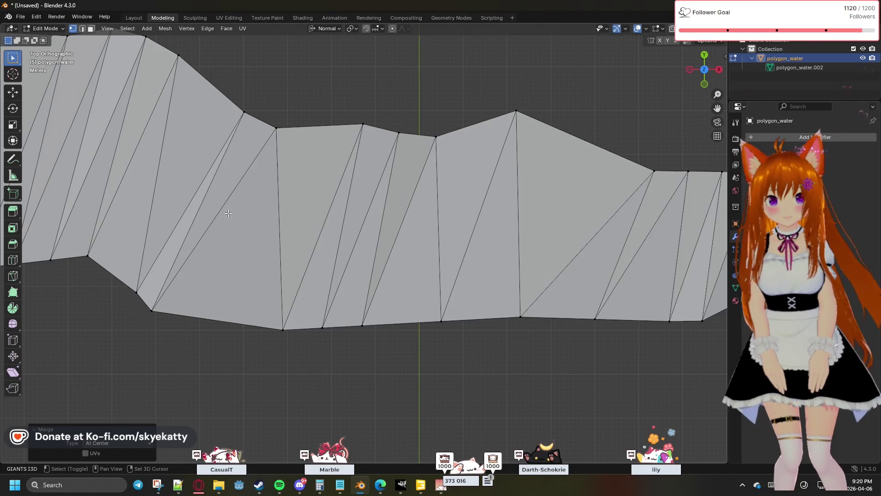
middle_click_drag(231, 214, 387, 227, "shift")
middle_click_drag(299, 214, 441, 223, "shift")
middle_click_drag(276, 207, 414, 213, "shift")
middle_click_drag(207, 206, 459, 215, "shift")
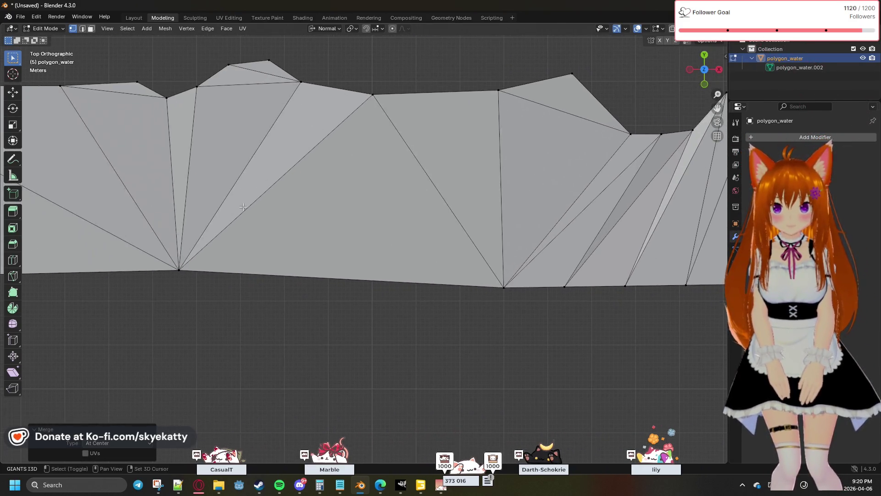
scroll(397, 217, "down", 3)
scroll(397, 217, "down", 2)
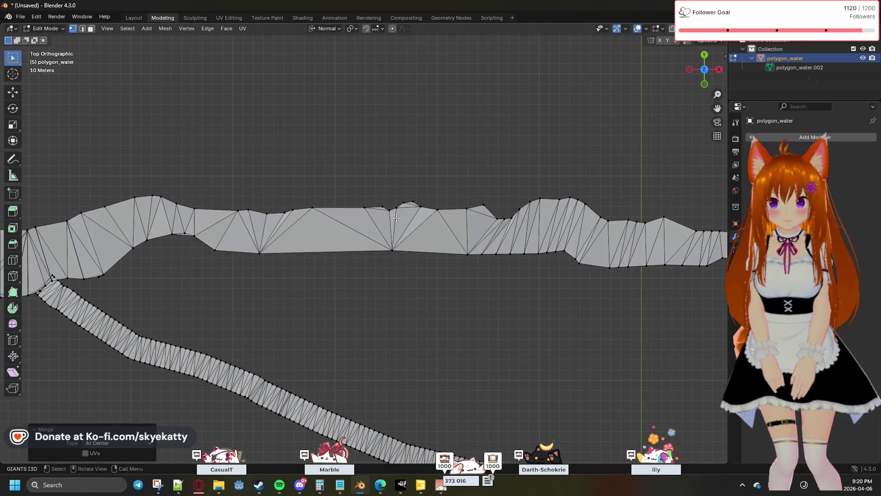
scroll(393, 219, "down", 3)
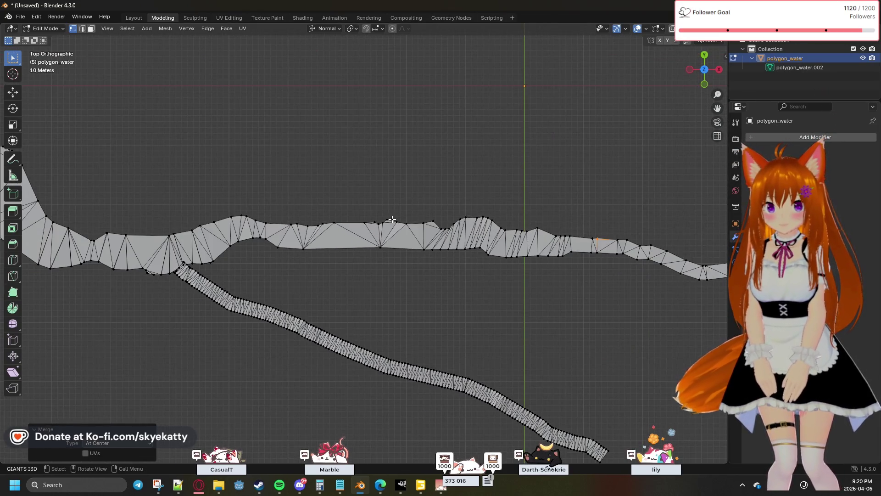
scroll(391, 219, "down", 4)
Tilt to check the mesh, pan to the branch junction and return to Top Orthographic
middle_click_drag(283, 244, 393, 229)
scroll(393, 229, "up", 3)
scroll(423, 154, "up", 3)
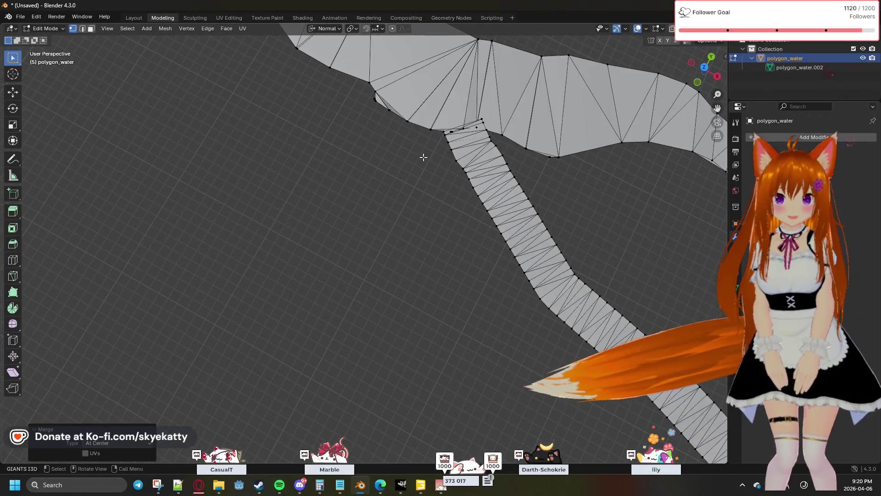
middle_click_drag(423, 153, 438, 112, "shift")
scroll(336, 296, "down", 2)
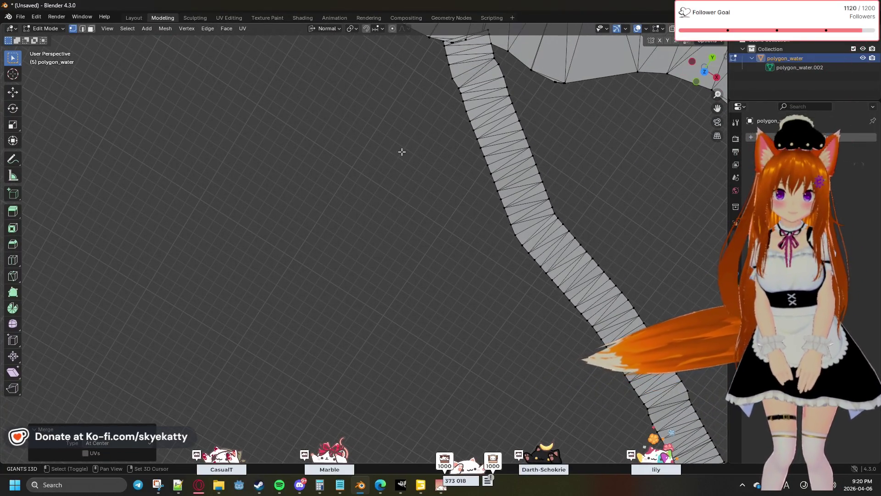
scroll(401, 151, "down", 2)
scroll(403, 149, "down", 2)
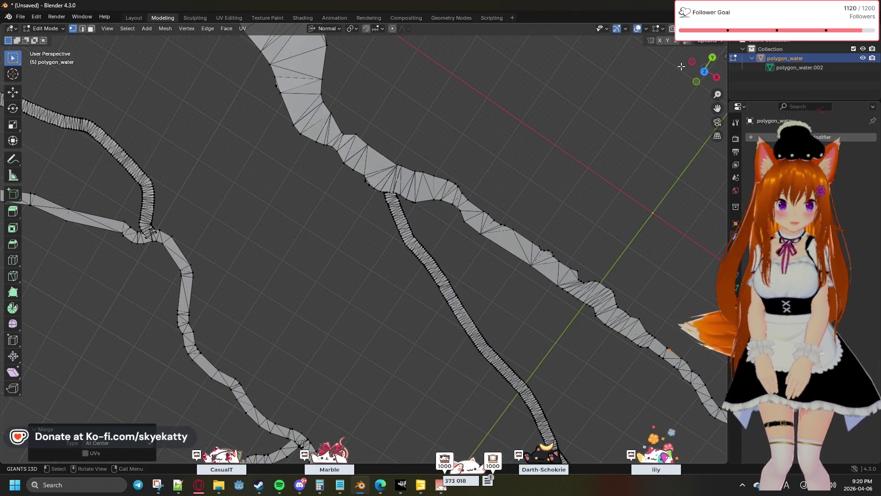
left_click(705, 71)
scroll(445, 303, "up", 5)
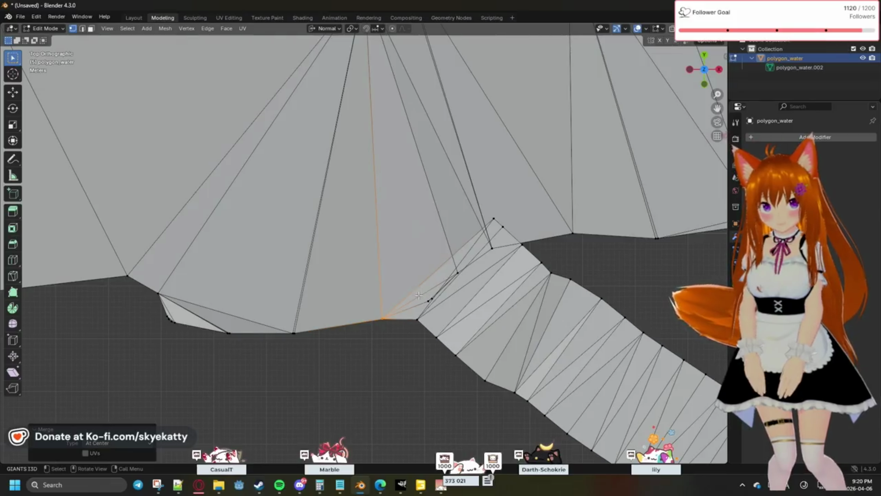
scroll(445, 303, "up", 1)
Delete the broken faces at the branch junction as Faces
key("x")
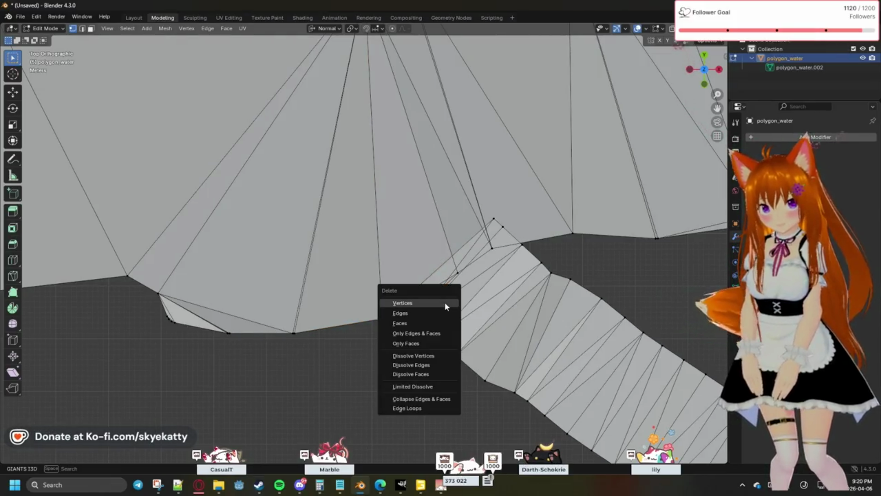
left_click(445, 306)
key("x")
left_click(467, 281)
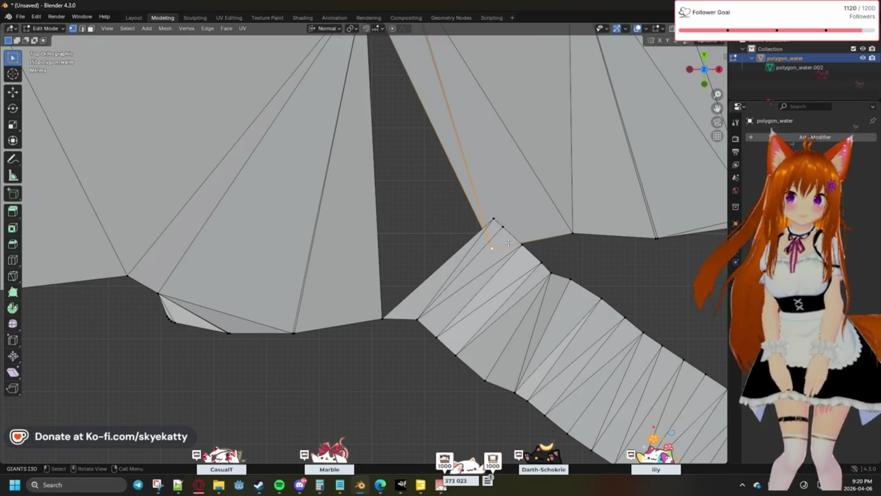
Undo a centre merge, set Cursor to Selected and merge the corner vertices At Cursor
left_click(525, 262, "shift")
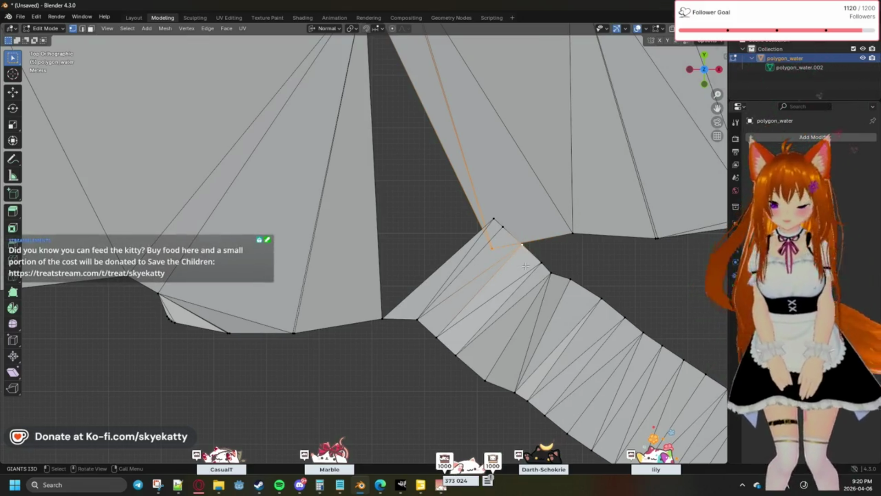
key("m")
left_click(525, 264)
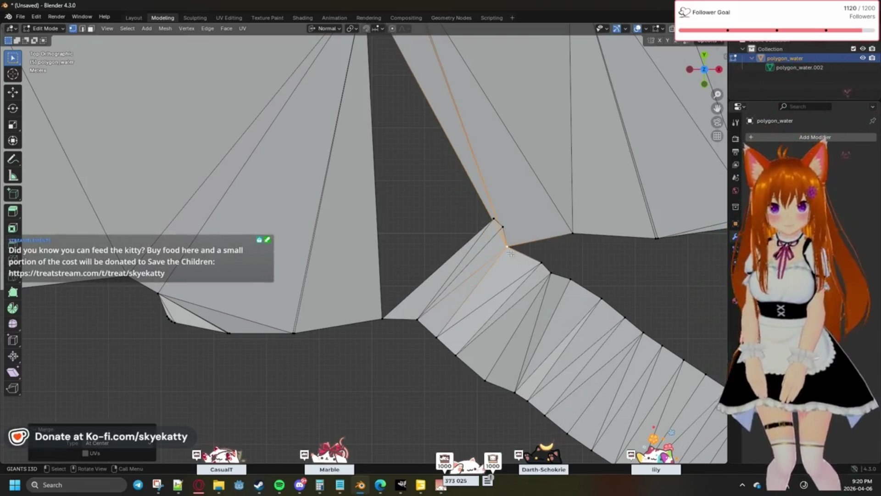
key("ctrl+z")
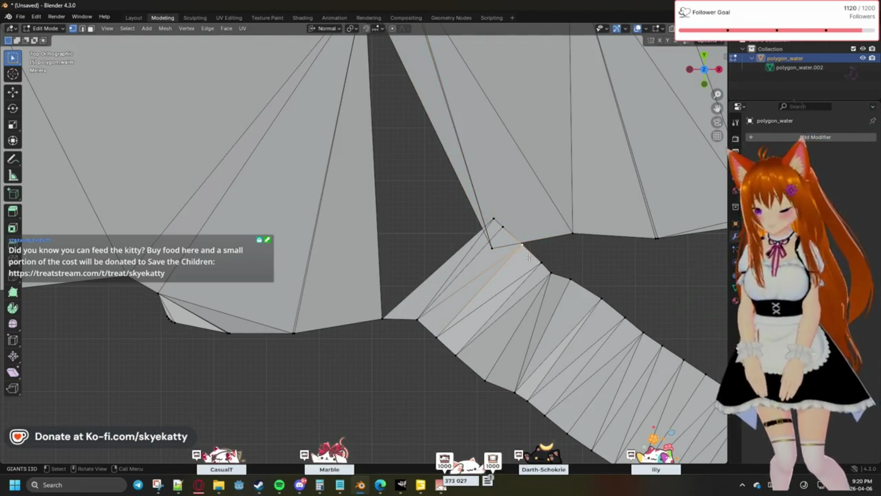
key("shift+s")
left_click(525, 312)
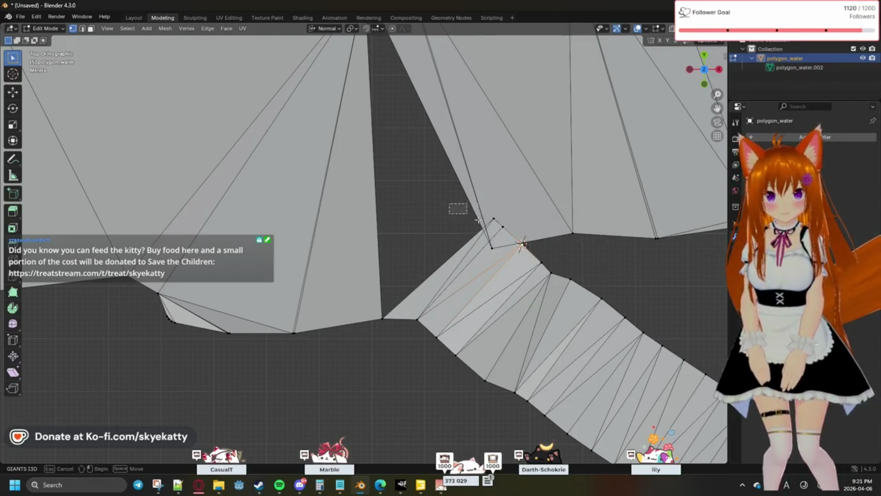
left_click_drag(535, 258, 535, 258)
key("m")
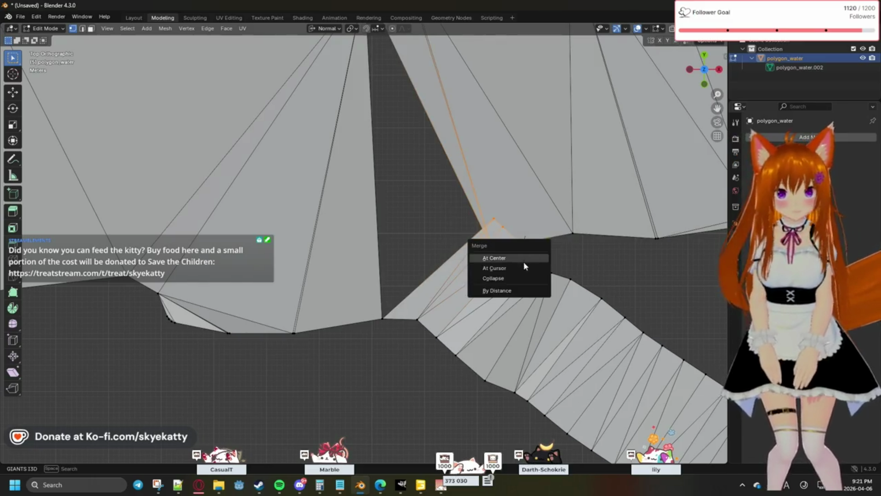
left_click(522, 266)
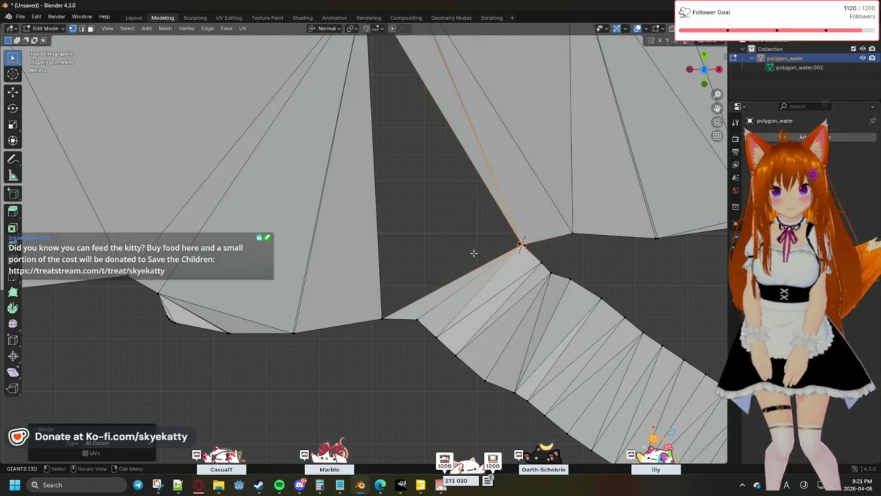
scroll(460, 210, "down", 2)
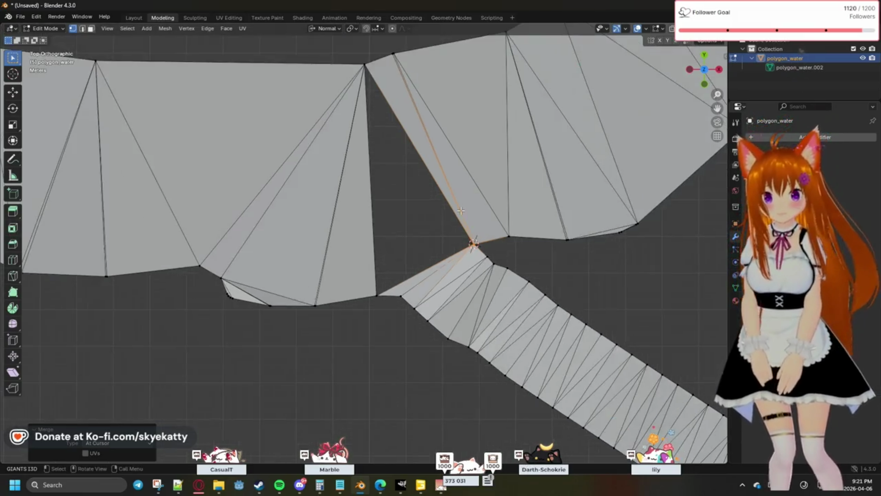
left_click(387, 103, "shift")
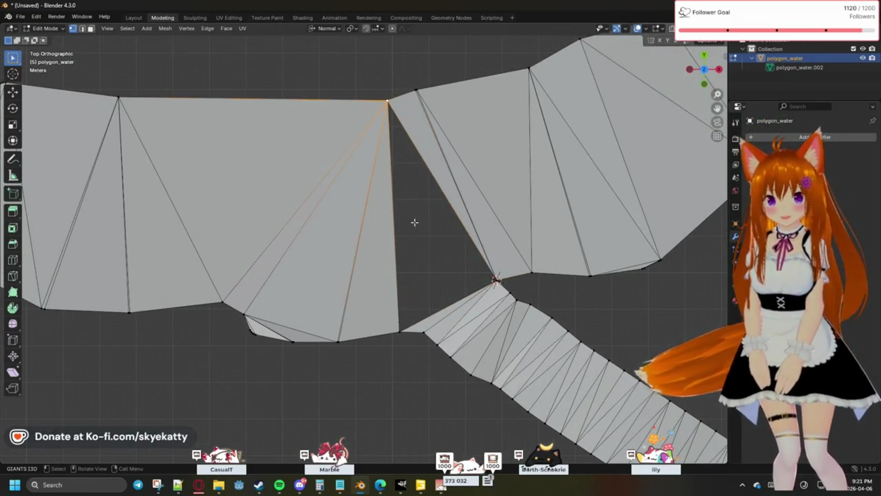
Fill the triangular gap with a face and merge the first lower-edge vertex pair at centre
key("f")
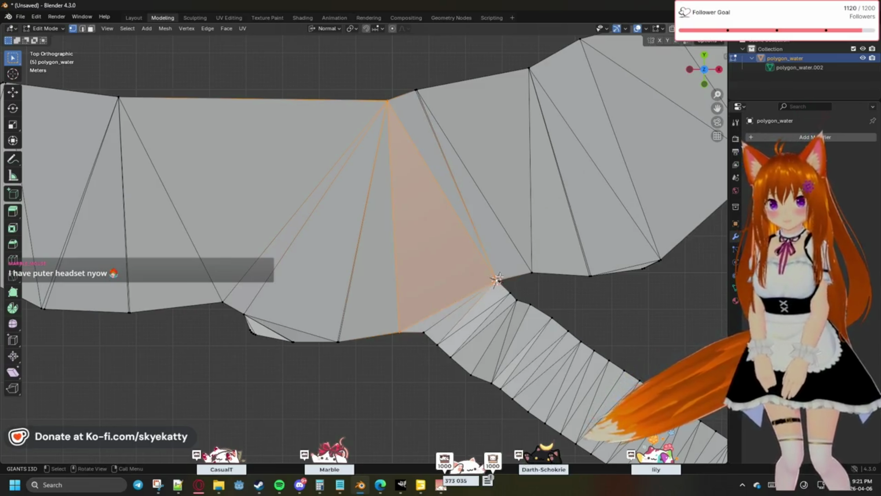
left_click(585, 283)
left_click(590, 276)
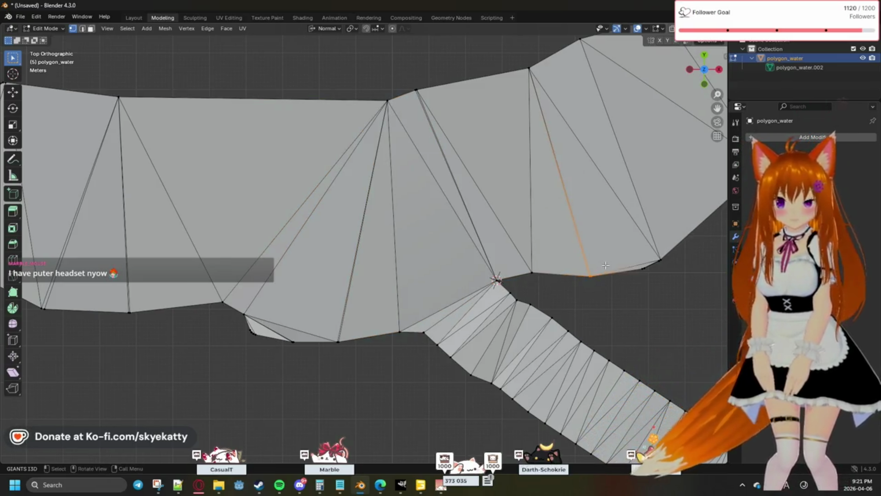
key("m")
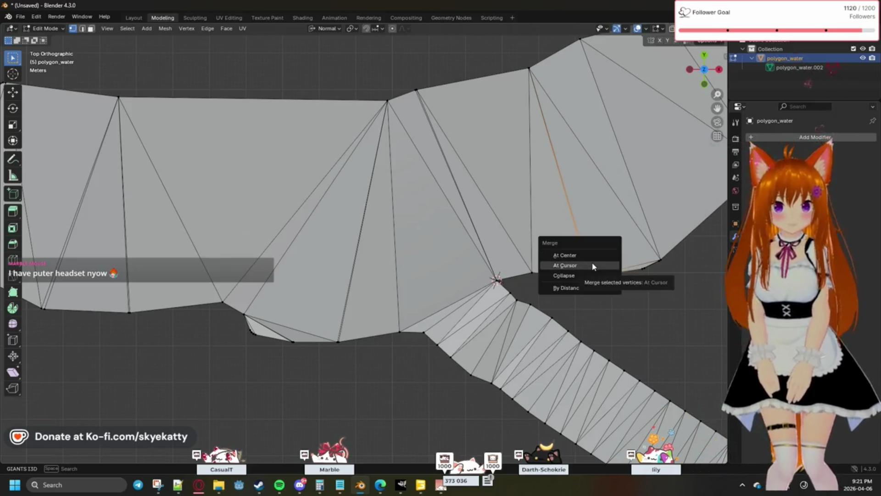
left_click(572, 255)
Merge the next doubled vertex pairs along the lower edge at centre and pan across the mesh
key("m")
left_click(653, 278)
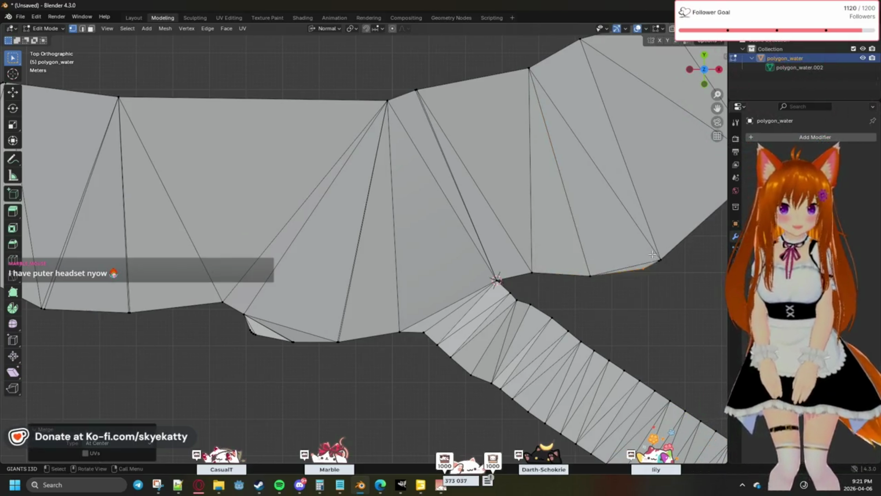
left_click_drag(644, 252, 667, 272)
key("m")
left_click(667, 270)
mouse_move(682, 255)
middle_mouse_down("shift")
mouse_move(541, 269)
mouse_move(523, 251)
mouse_move(391, 275)
mouse_move(338, 299)
middle_mouse_up("shift")
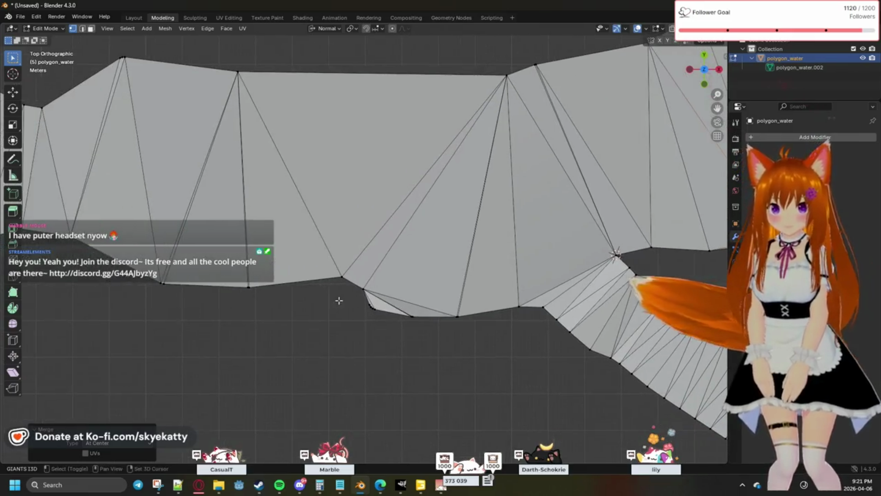
Merge the doubled vertices on this part of the river's bottom edge at their centers
left_click(363, 299, "shift")
key("m")
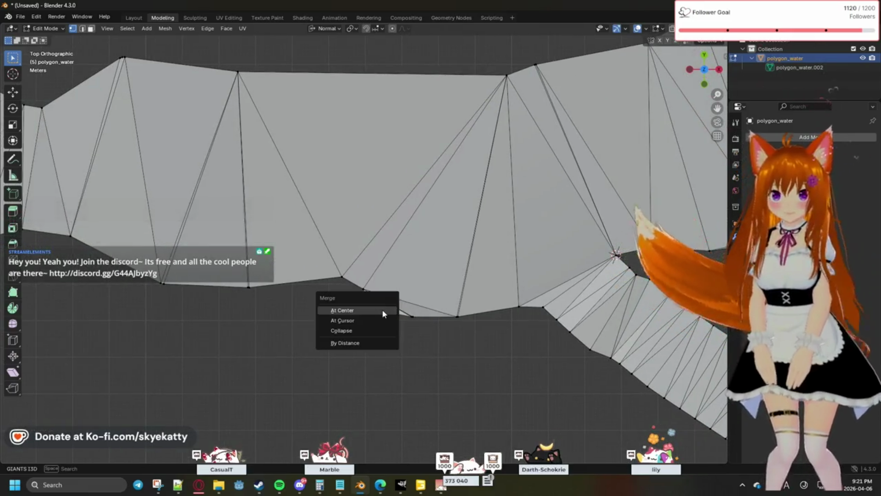
left_click(384, 310)
key("m")
left_click(459, 318)
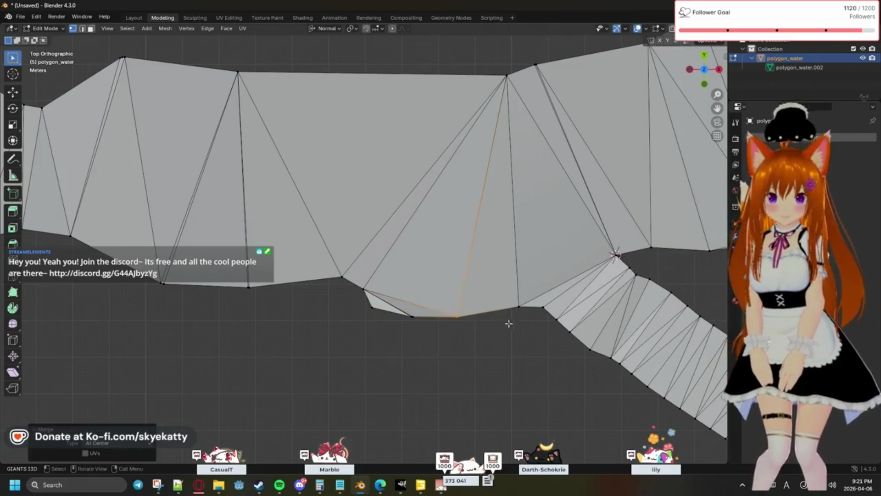
key("m")
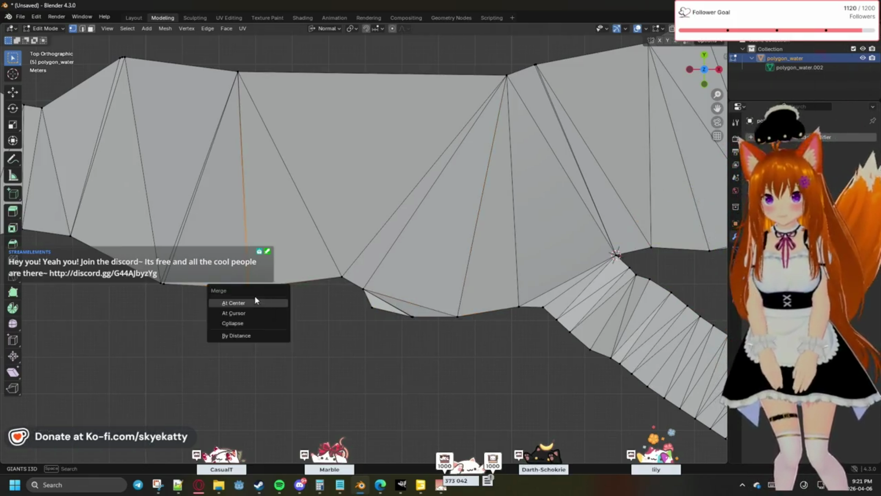
key("Escape")
left_click(184, 294)
key("m")
Further along the river, merge the next stray vertex pairs on the lower edge at center
mouse_move(177, 291)
middle_mouse_down("shift")
mouse_move(286, 302)
mouse_move(330, 286)
middle_mouse_up("shift")
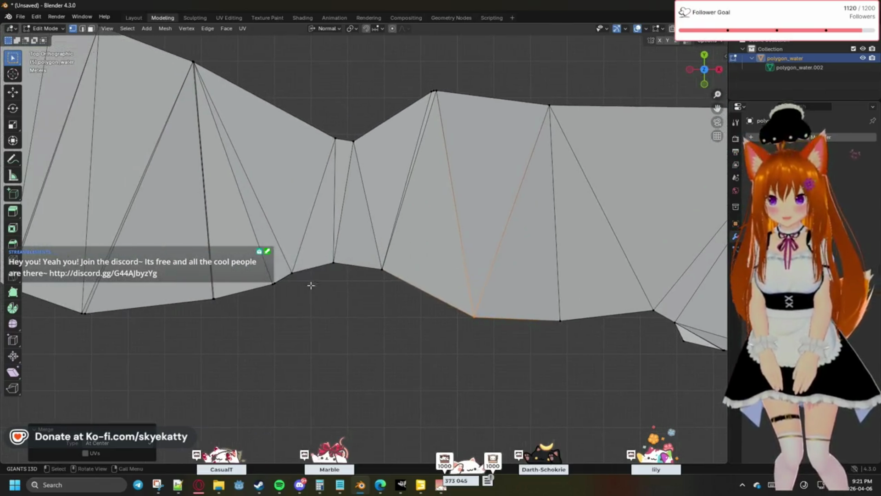
left_click(286, 285)
key("m")
left_click(287, 290)
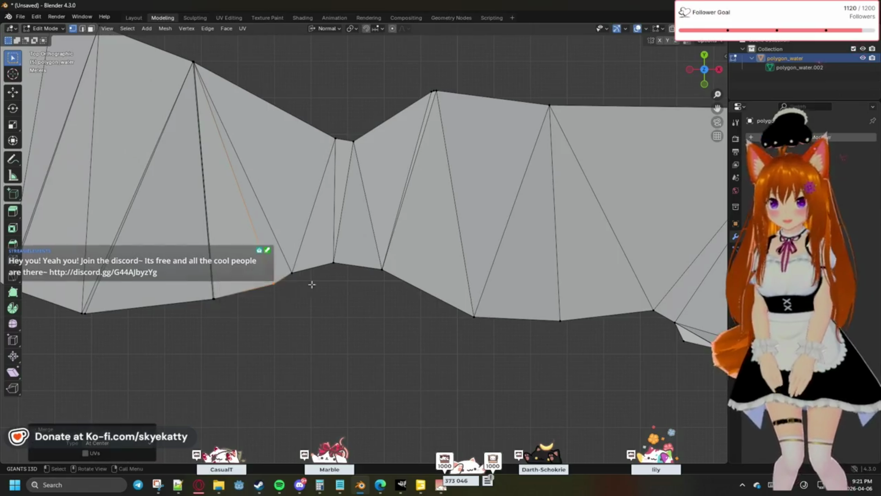
left_click(333, 263, "shift")
key("m")
left_click(302, 273)
key("m")
left_click(343, 274)
Merge one more lower-edge pair and the stray vertex pair on the top edge at center
left_click(382, 269, "shift")
key("m")
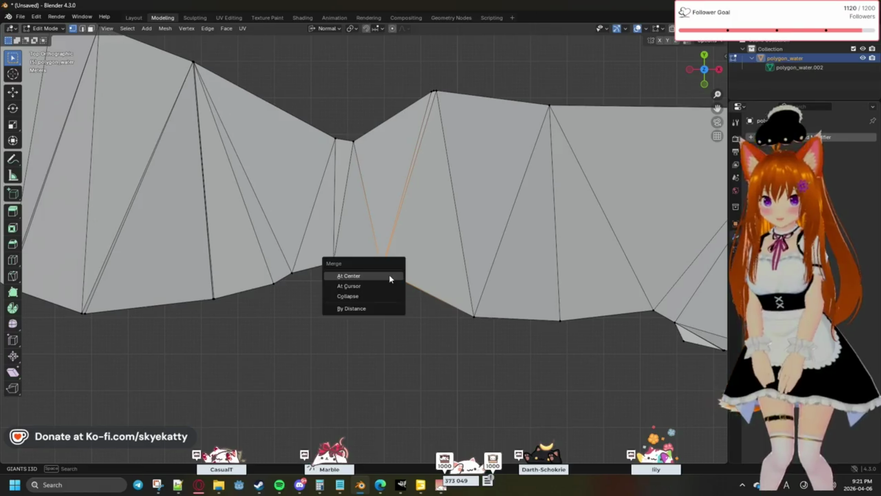
left_click(390, 275)
left_click(433, 85, "shift")
key("m")
left_click(452, 110)
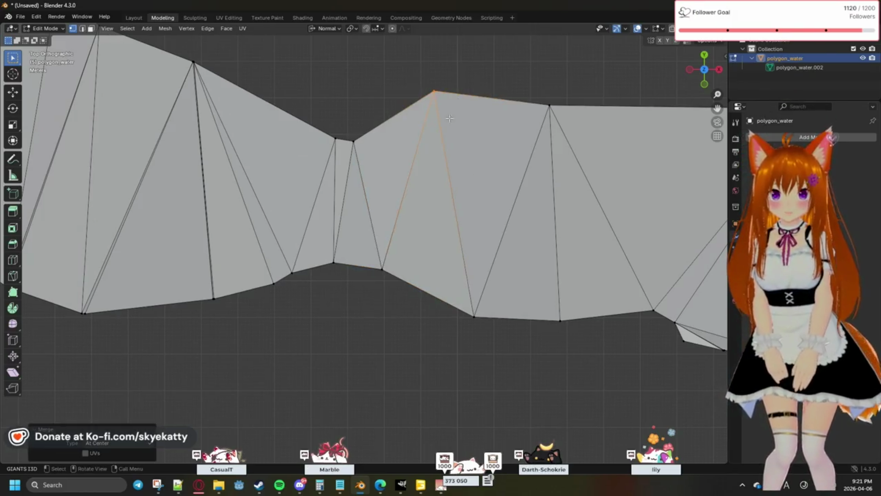
Merge the stray top-edge vertex and the two bottom-edge strays on the next stretch at center
middle_click_drag(384, 176, 492, 169, "shift")
left_click(297, 54, "shift")
key("m")
left_click(303, 61)
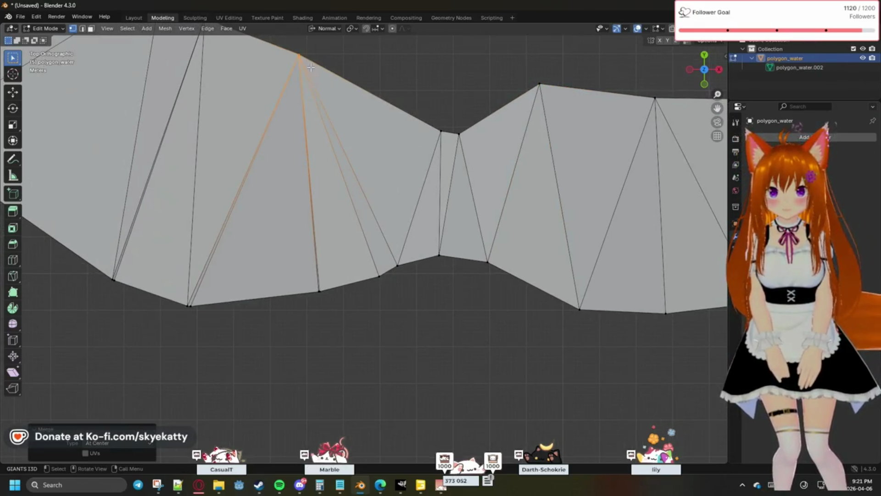
middle_click_drag(331, 290, 414, 277, "shift")
left_click(402, 278, "shift")
key("m")
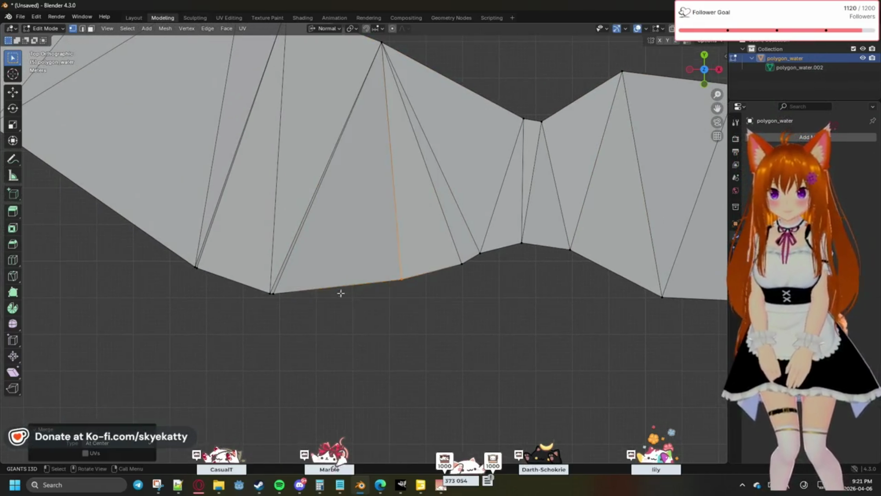
left_click(270, 288, "shift")
key("m")
left_click(292, 301)
Moving along the river, merge a bottom-edge stray and two top-edge strays at center
middle_click_drag(281, 252, 387, 300, "shift")
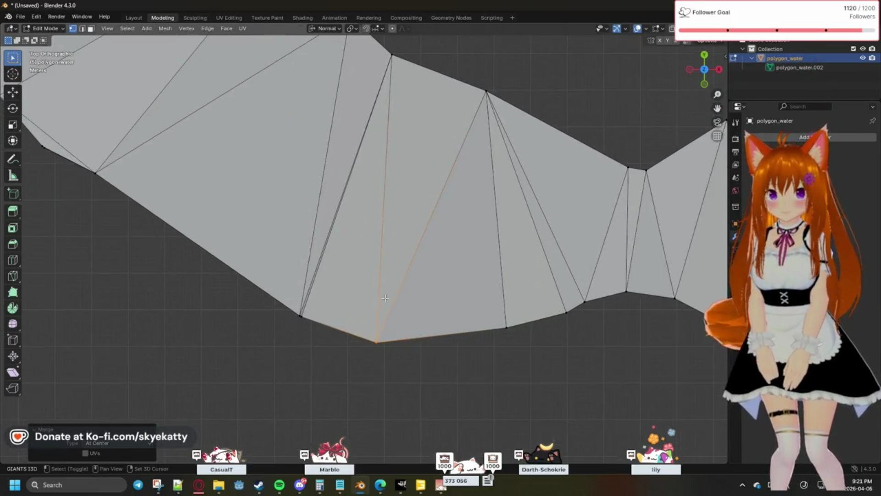
middle_click_drag(324, 295, 397, 312, "shift")
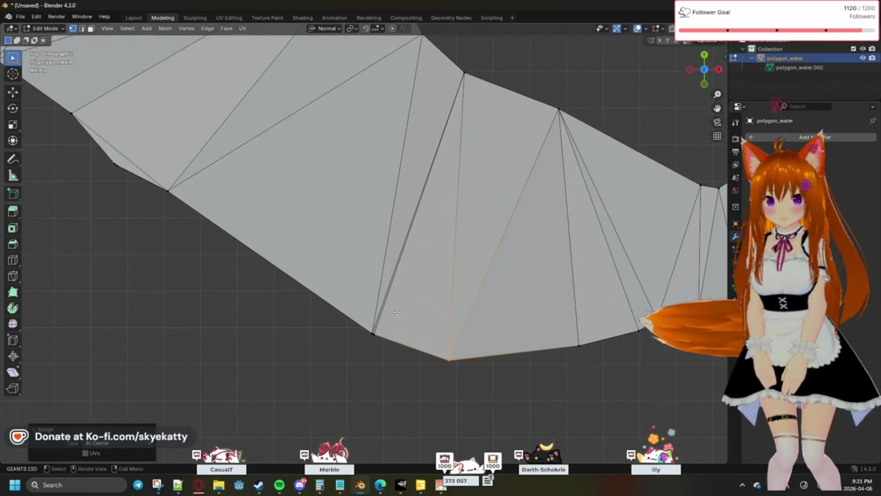
left_click(370, 330, "shift")
key("m")
left_click(399, 354)
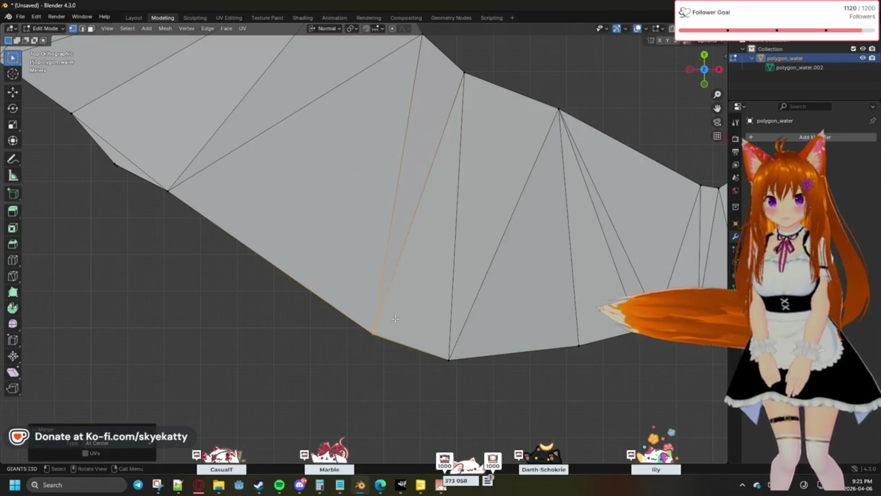
middle_click_drag(474, 104, 526, 156, "shift")
left_click(515, 124, "shift")
key("m")
left_click(520, 138)
left_click(472, 94, "shift")
key("m")
Box-select and merge the overlapping lower-edge vertices on the following stretch at center
mouse_move(473, 95)
middle_mouse_down("shift")
mouse_move(442, 185)
mouse_move(453, 234)
middle_mouse_up("shift")
left_click_drag(324, 292, 323, 294)
key("m")
left_click(324, 295)
left_click(363, 310, "shift")
key("m")
left_click(268, 232)
key("m")
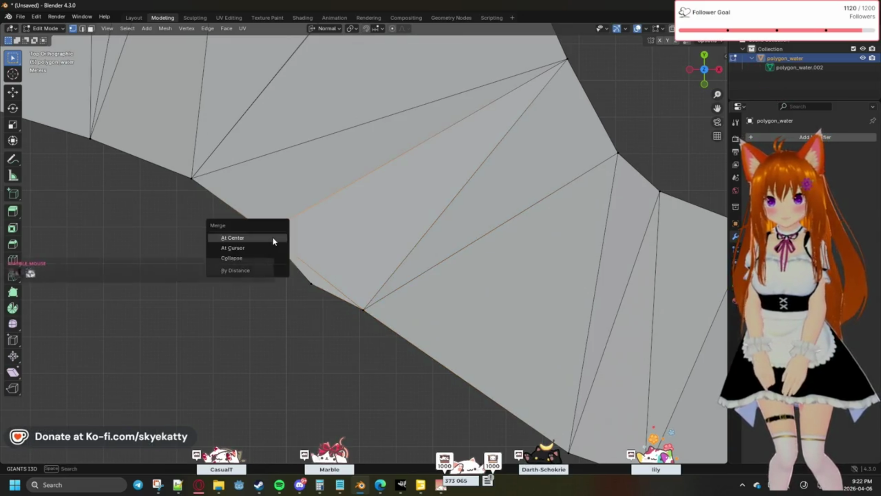
mouse_move(276, 238)
middle_mouse_down("shift")
mouse_move(538, 145)
mouse_move(462, 276)
middle_mouse_up("shift")
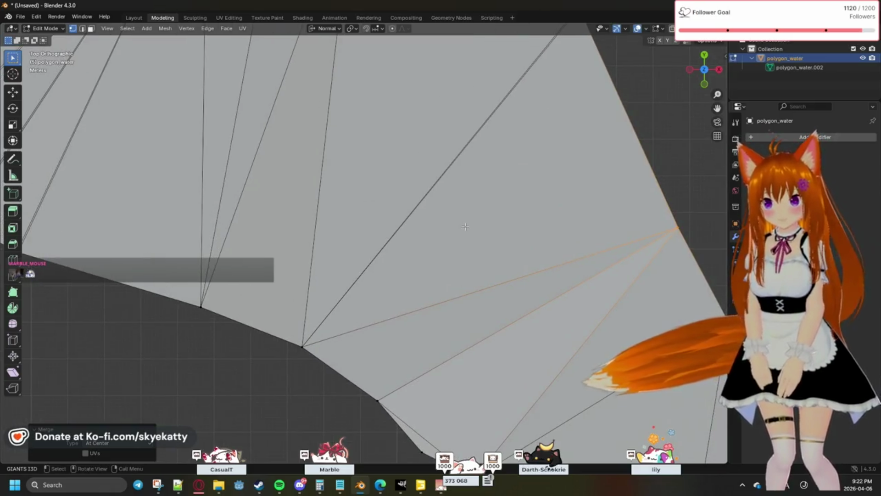
scroll(465, 227, "down", 2)
At the river bend, merge the stray corner vertex, undoing a wrong top-edge merge
middle_click_drag(464, 227, 540, 165, "shift")
scroll(540, 164, "up", 2)
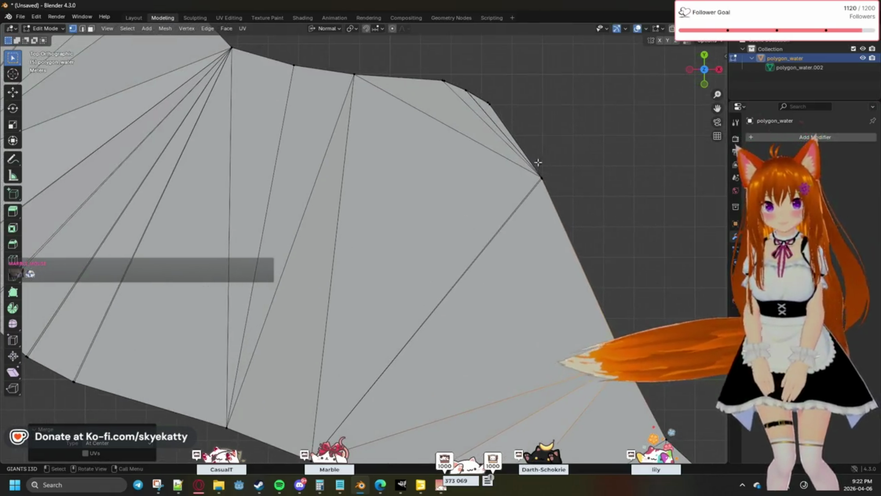
left_click(540, 164, "shift")
key("m")
key("m")
left_click(495, 113)
key("ctrl+z")
key("m")
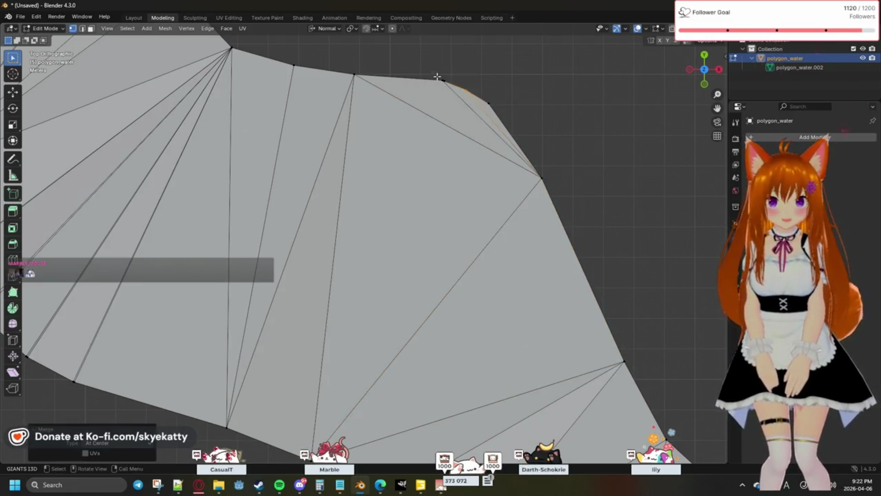
key("m")
middle_click_drag(436, 158, 466, 150, "shift")
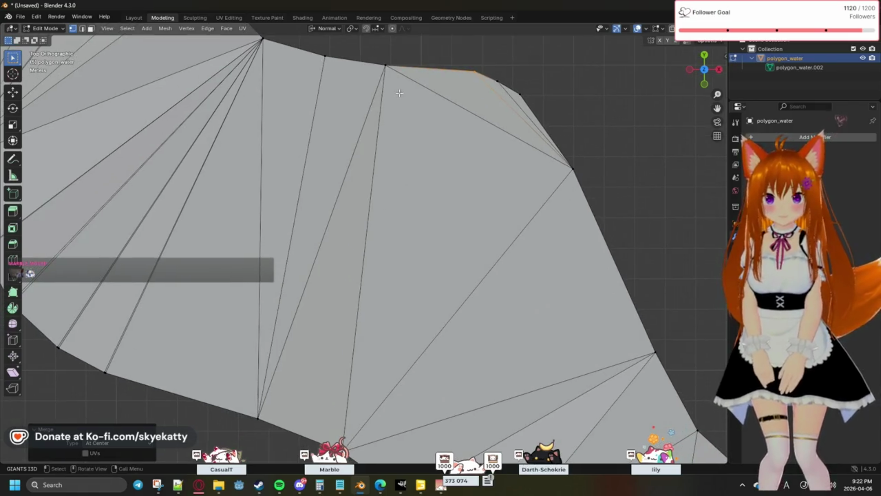
middle_click_drag(383, 237, 405, 172, "shift")
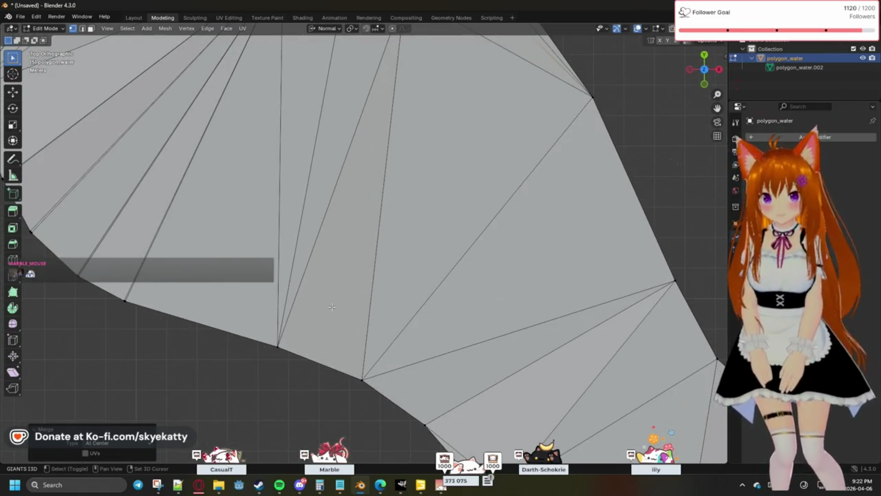
Merge the run of doubled vertices along the lower edge past the bend at center
key("m")
left_click(283, 354)
scroll(276, 327, "down", 3)
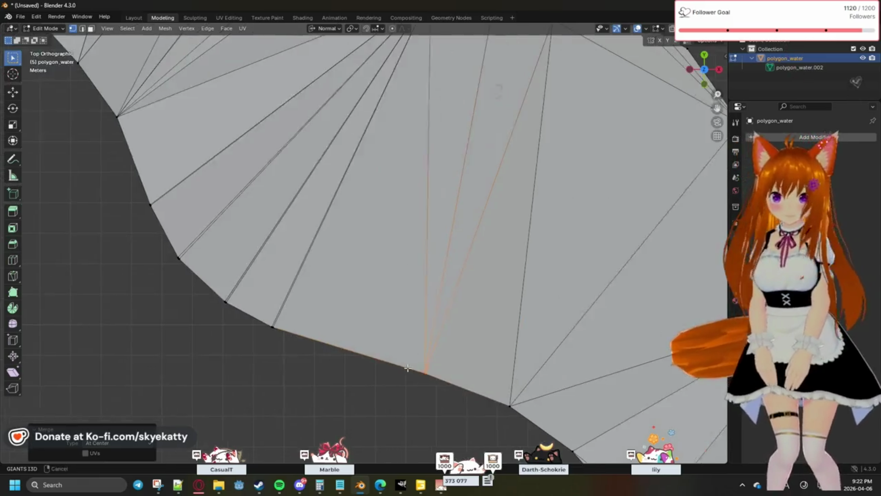
key("m")
left_click(299, 334)
scroll(299, 335, "up", 2)
key("m")
left_click(324, 343)
left_click_drag(230, 224, 245, 246)
key("m")
left_click(245, 243)
scroll(275, 248, "up", 2)
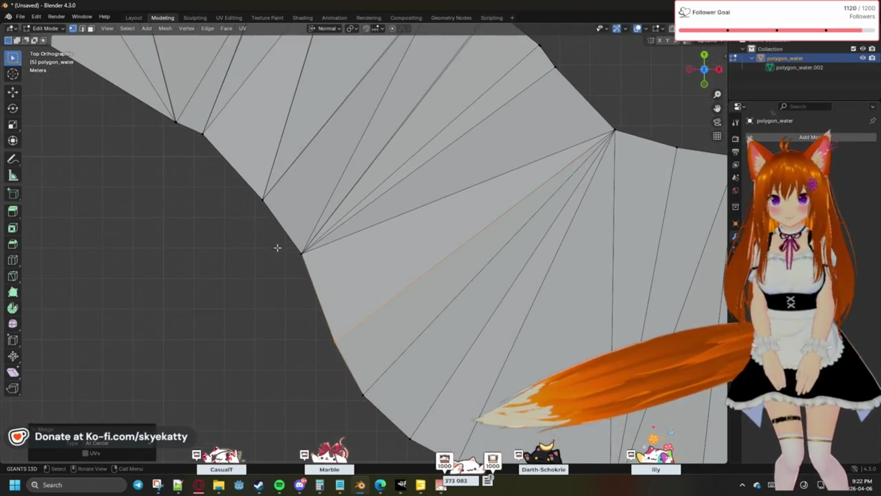
key("m")
left_click(305, 261)
Merge the overlapping vertices on the upper edge of the next stretch at center
mouse_move(305, 262)
middle_mouse_down("shift")
mouse_move(216, 315)
mouse_move(536, 220)
middle_mouse_up("shift")
key("m")
mouse_move(441, 121)
left_mouse_down()
mouse_move(459, 151)
mouse_move(452, 133)
left_mouse_up()
left_click(459, 151)
key("m")
left_click(452, 134)
middle_click_drag(452, 133, 489, 117, "shift")
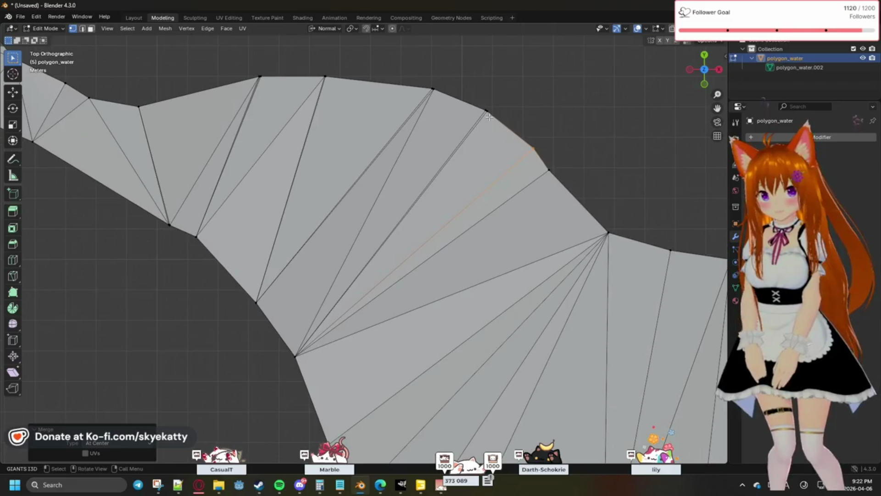
left_click_drag(498, 119, 496, 125)
Merge two more overlapping vertex pairs on the bottom edge at center
left_click_drag(306, 363, 309, 366)
key("m")
left_click(310, 366)
left_click_drag(241, 299, 265, 307)
key("m")
left_click(269, 309)
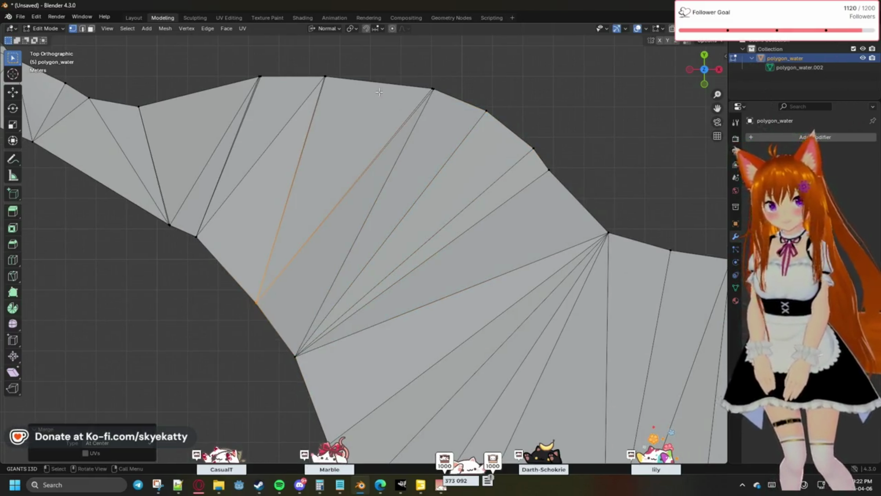
Merge the stray top vertex and the stray left-edge vertex into their neighbours
left_click_drag(449, 101, 435, 104)
left_click(318, 74, "shift")
key("m")
left_click(340, 89)
left_click(255, 303)
key("m")
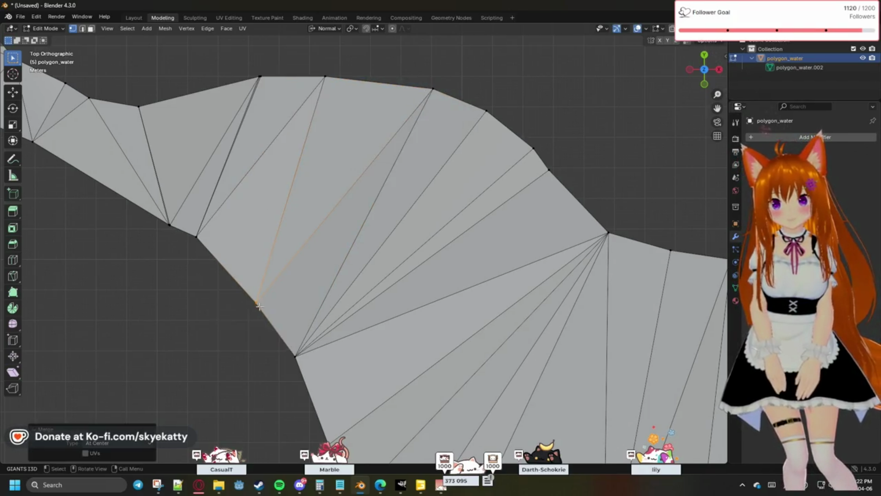
left_click(196, 236, "shift")
key("m")
On the next stretch, merge a top-edge stray and two overlapping pairs at center
middle_click_drag(270, 121, 436, 181, "shift")
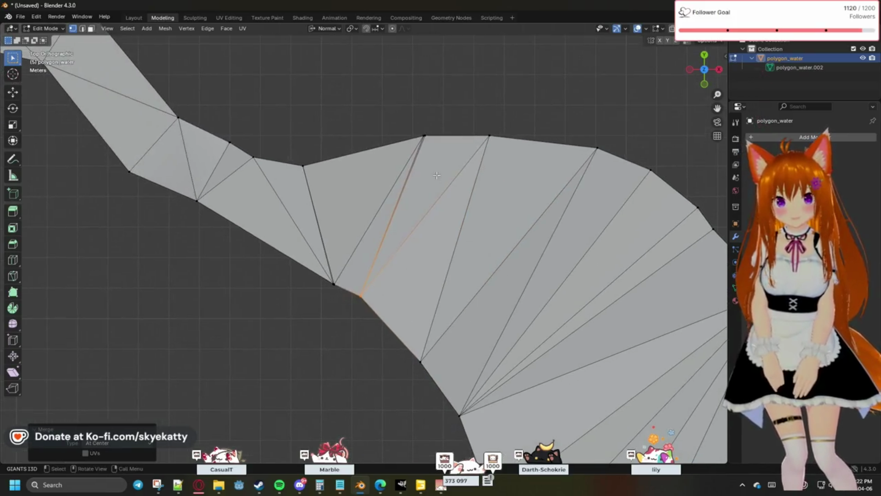
left_click_drag(424, 125, 441, 144)
key("m")
left_click(436, 149)
left_click_drag(351, 293, 352, 295)
key("m")
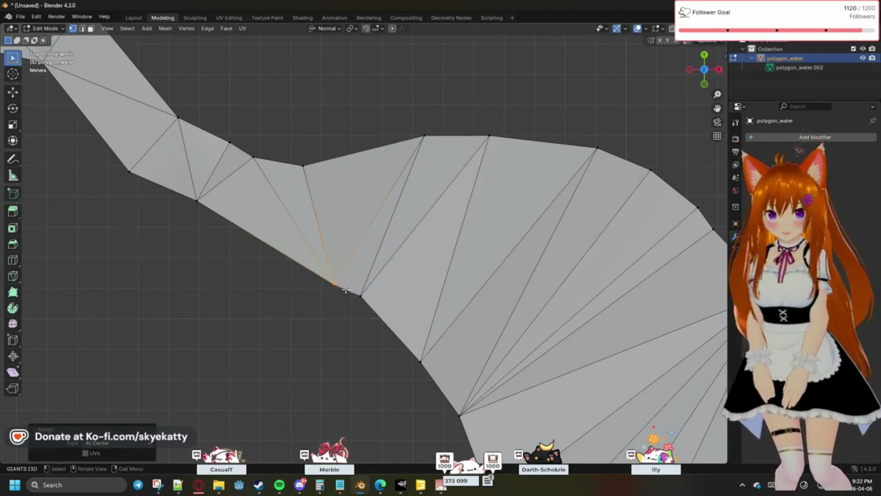
left_click(323, 292)
left_click_drag(290, 144, 319, 177)
key("m")
left_click(321, 176)
Pan onward and select the vertex on the narrow top edge for the next merge
middle_click_drag(248, 191, 385, 227, "shift")
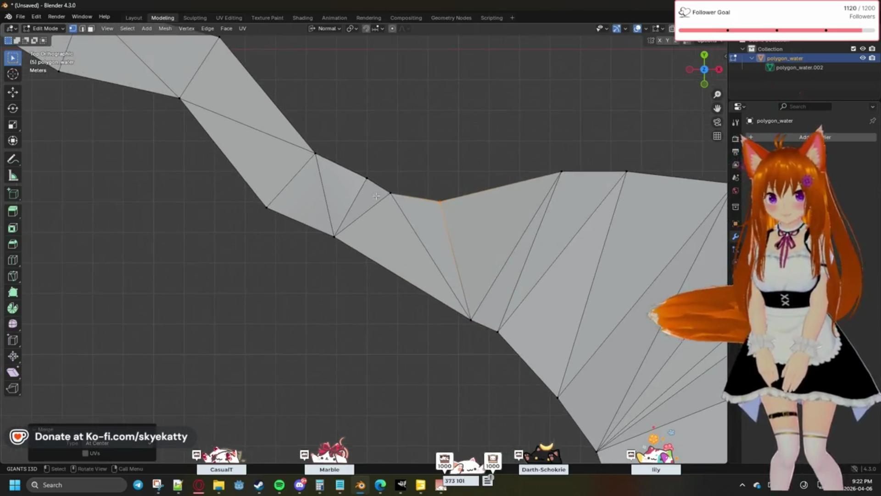
left_click(377, 178)
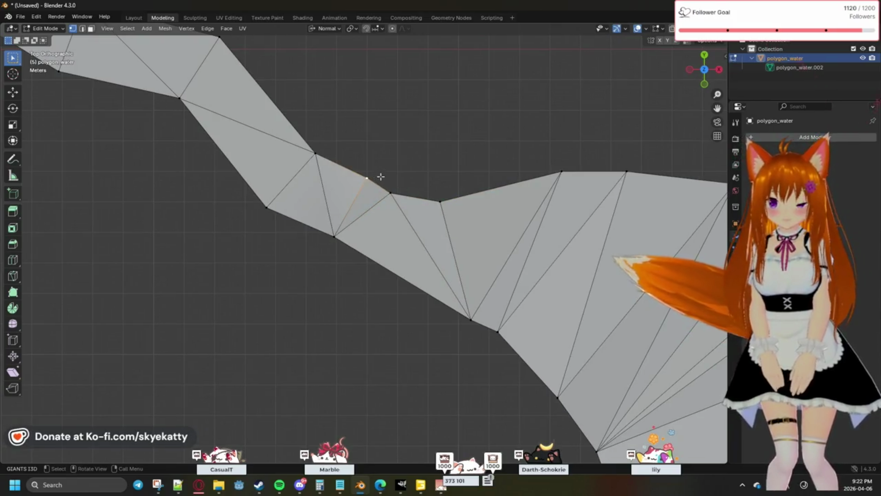
left_click(396, 178)
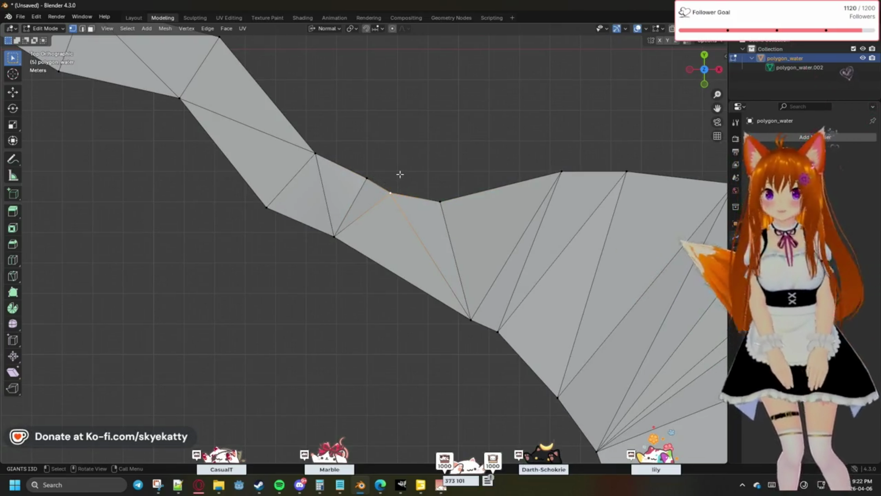
scroll(400, 175, "down", 2)
scroll(400, 174, "down", 1)
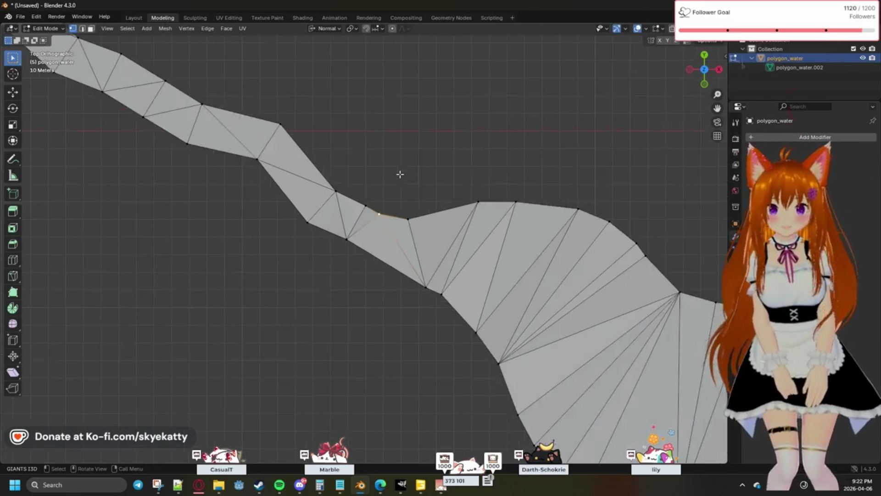
scroll(401, 173, "down", 2)
scroll(400, 174, "down", 1)
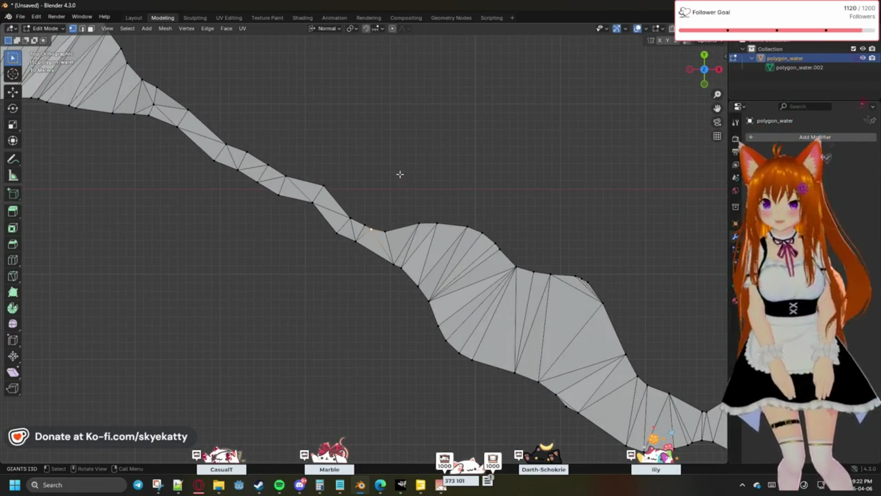
scroll(349, 170, "down", 2)
scroll(421, 203, "up", 2)
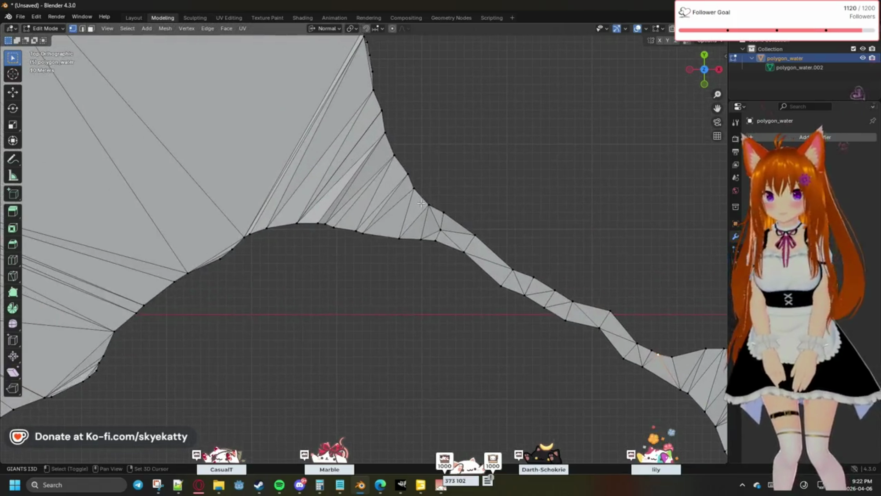
scroll(419, 198, "down", 2)
scroll(419, 198, "down", 1)
scroll(418, 199, "down", 2)
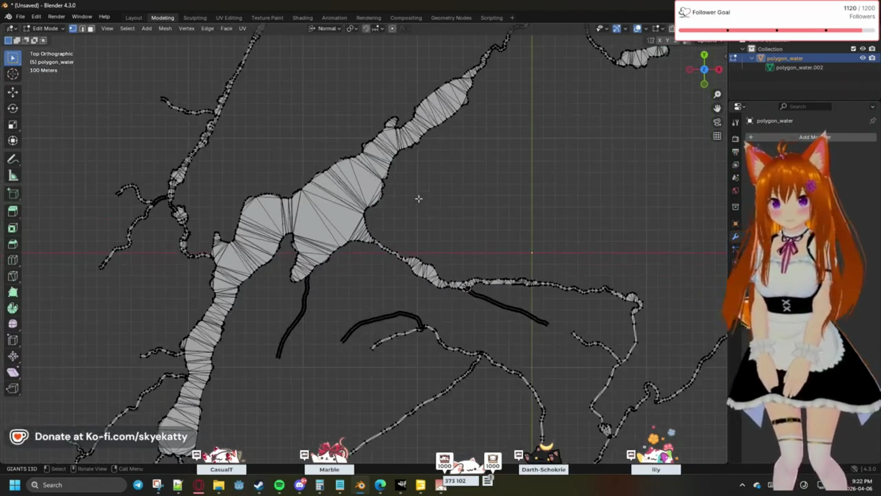
scroll(446, 229, "up", 2)
scroll(446, 229, "up", 1)
scroll(441, 193, "up", 2)
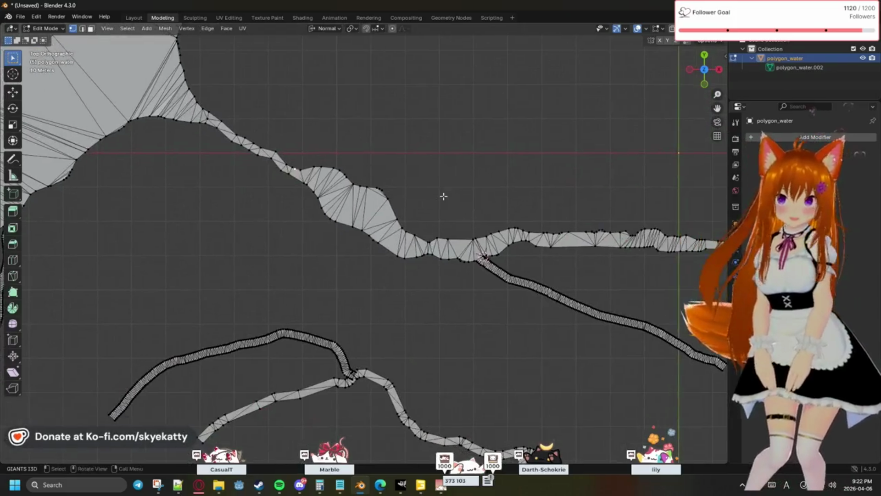
scroll(404, 190, "up", 1)
scroll(404, 189, "up", 1)
scroll(405, 190, "up", 1)
scroll(406, 192, "up", 1)
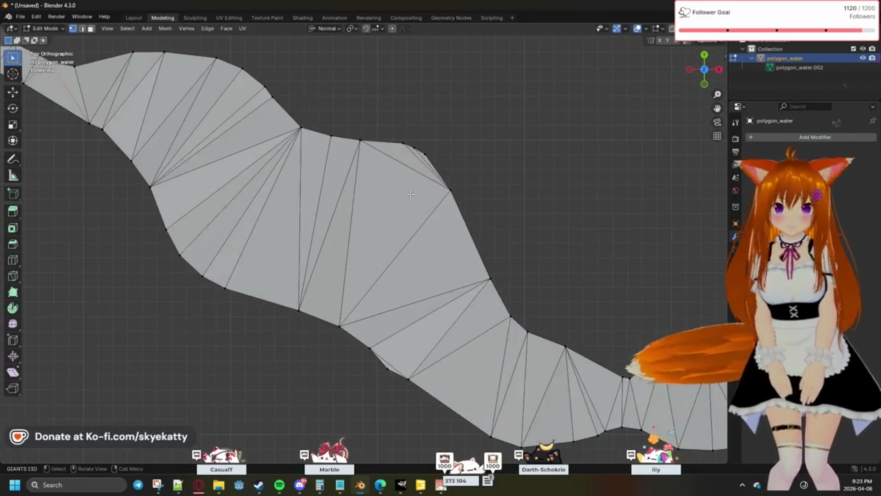
scroll(410, 193, "up", 1)
scroll(410, 194, "down", 3)
scroll(434, 209, "down", 2)
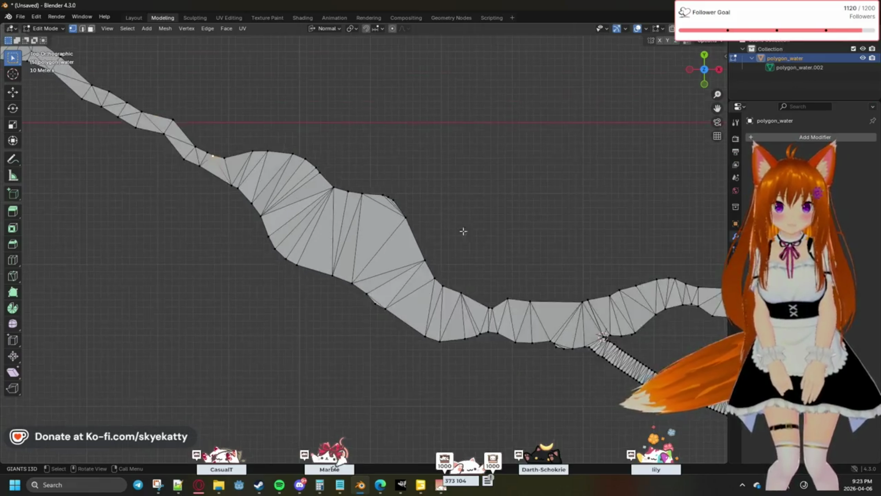
middle_click_drag(498, 287, 427, 223, "shift")
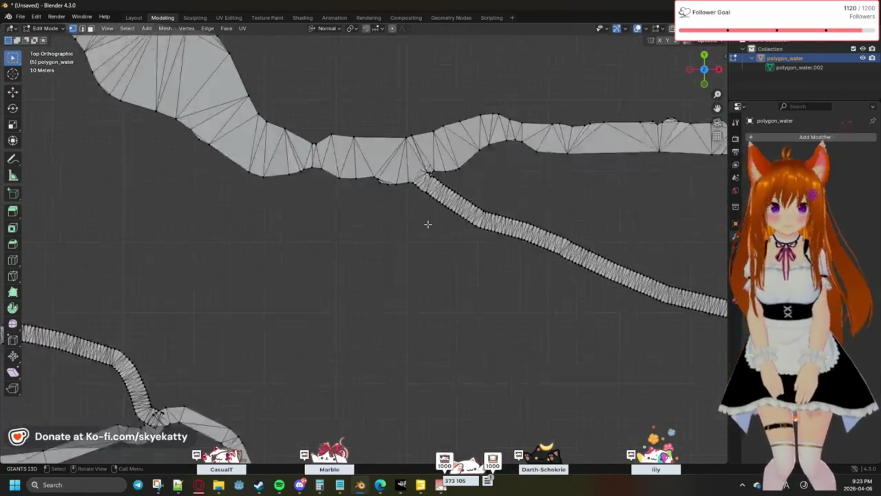
scroll(433, 211, "up", 3)
scroll(433, 211, "down", 2)
middle_click_drag(468, 130, 380, 266, "shift")
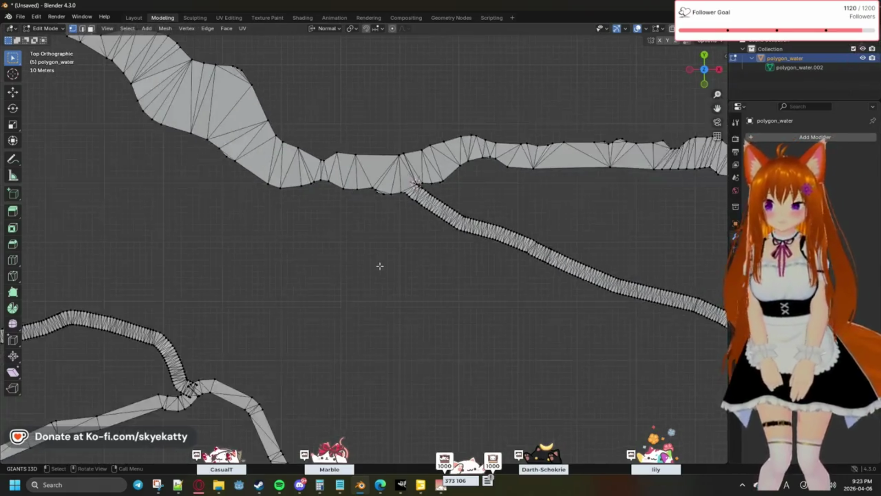
scroll(367, 279, "down", 2)
scroll(367, 276, "down", 2)
scroll(384, 269, "down", 1)
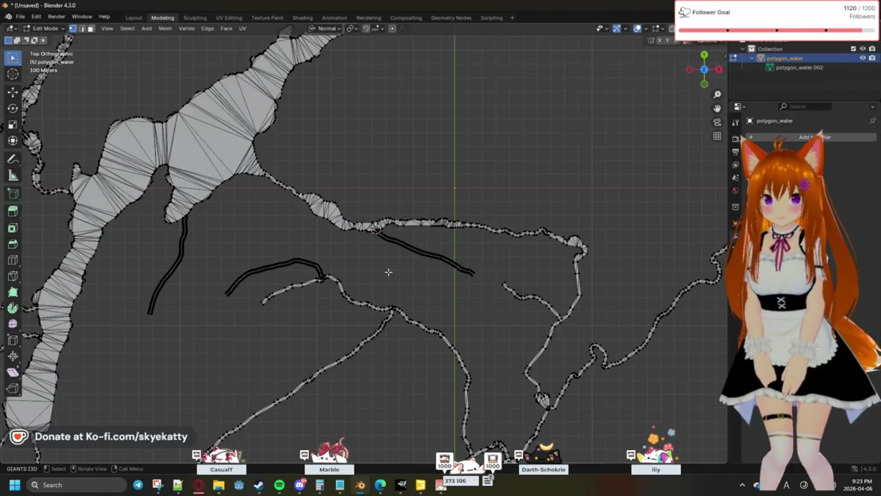
scroll(413, 270, "down", 1)
scroll(477, 301, "up", 2)
scroll(370, 240, "up", 1)
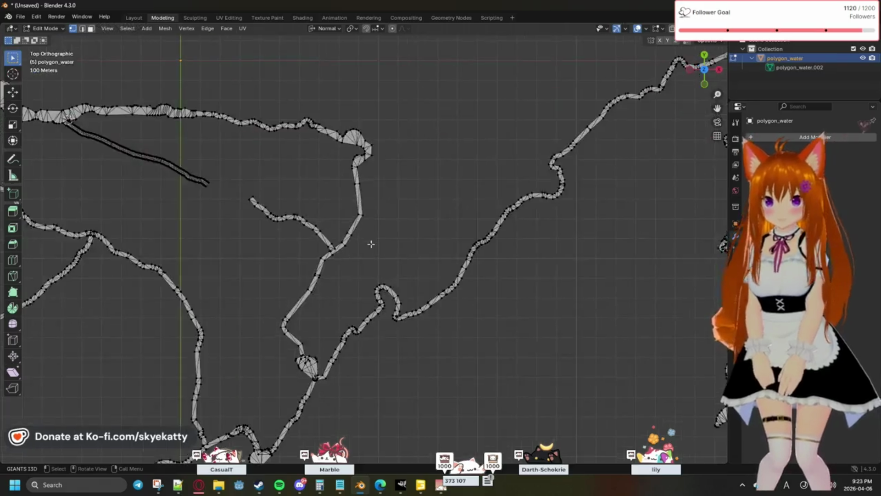
scroll(367, 173, "up", 1)
mouse_move(368, 173)
middle_mouse_down()
mouse_move(404, 191)
mouse_move(403, 181)
middle_mouse_up()
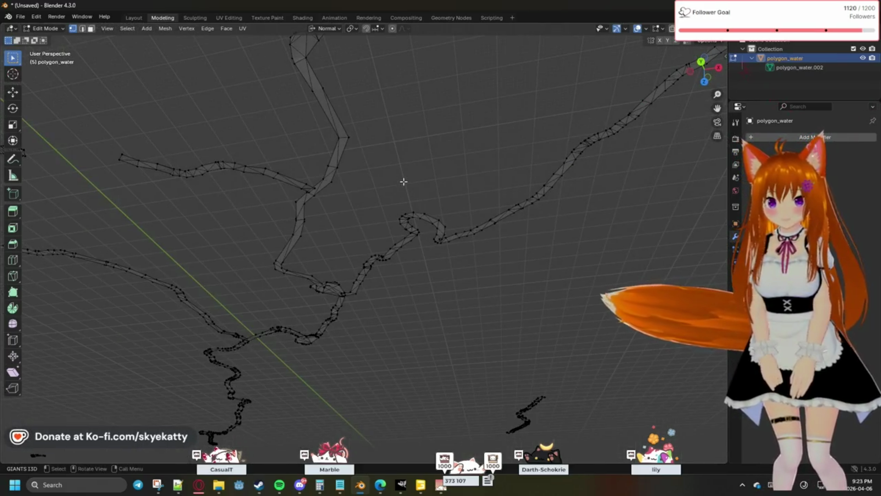
left_click(702, 61)
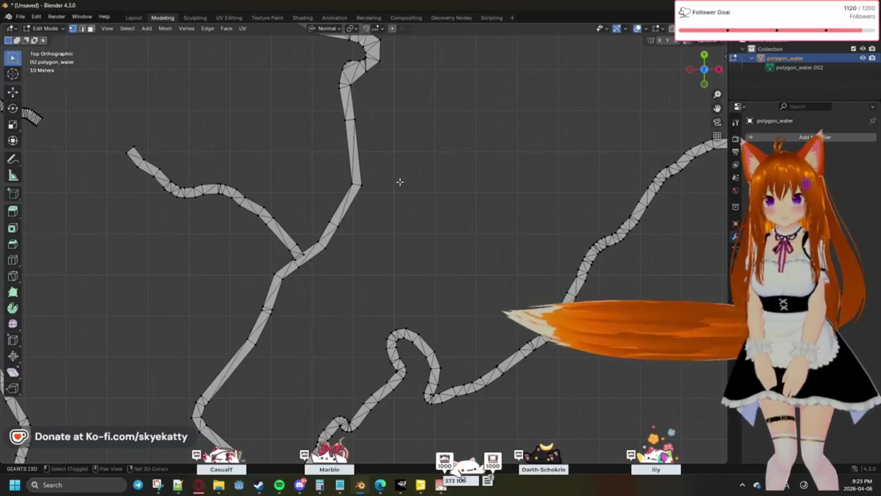
scroll(399, 181, "up", 2)
scroll(444, 187, "up", 1)
scroll(433, 217, "up", 1)
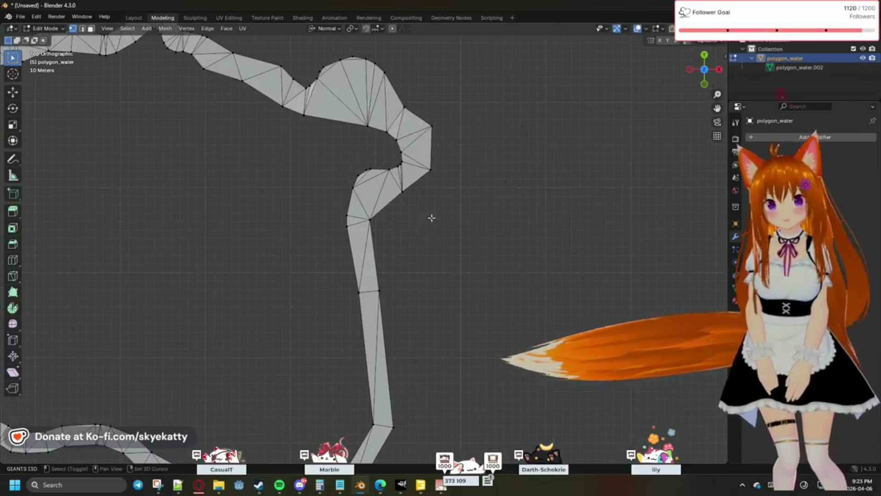
scroll(425, 208, "up", 2)
mouse_move(423, 207)
middle_mouse_down("shift")
mouse_move(463, 211)
mouse_move(478, 125)
mouse_move(403, 179)
mouse_move(445, 135)
middle_mouse_up("shift")
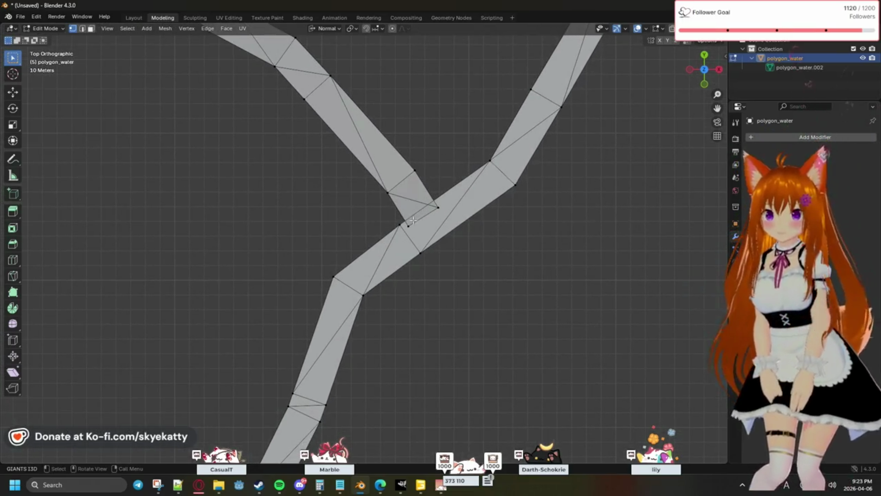
scroll(413, 231, "up", 2)
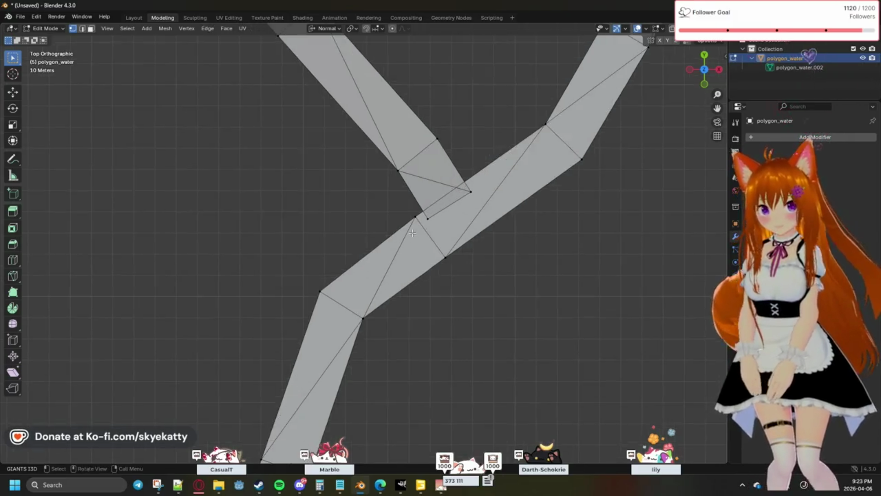
scroll(419, 222, "up", 1)
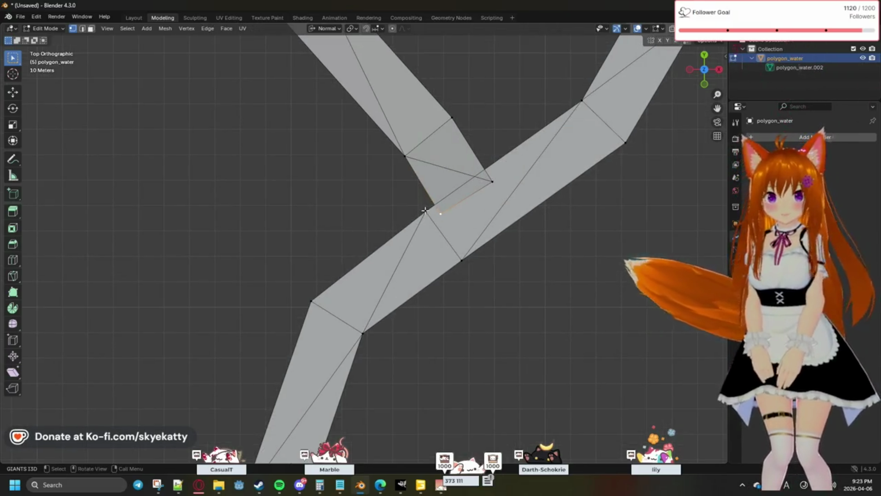
Merge the two selected junction vertices at their center
left_click(423, 200, "shift")
key("m")
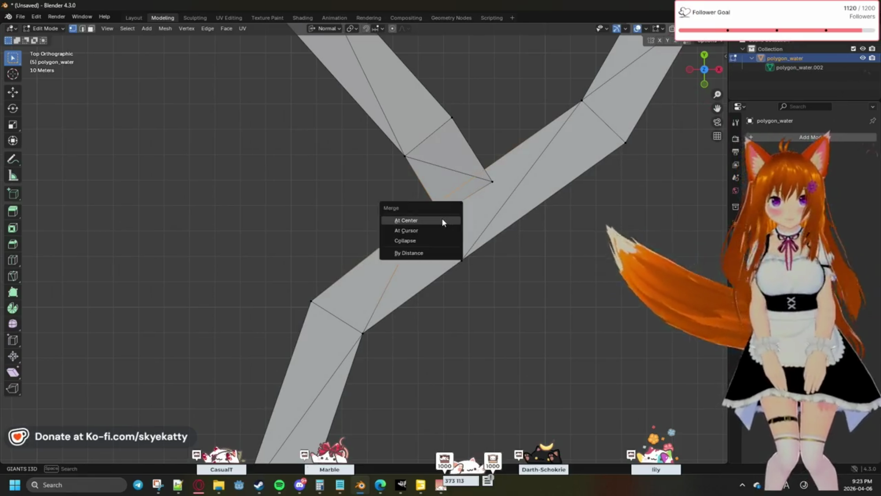
left_click(423, 230)
Snap the 3D cursor to the strip-boundary vertex and merge the selected vertices at the cursor
left_click(428, 209, "alt+shift")
key("shift+s")
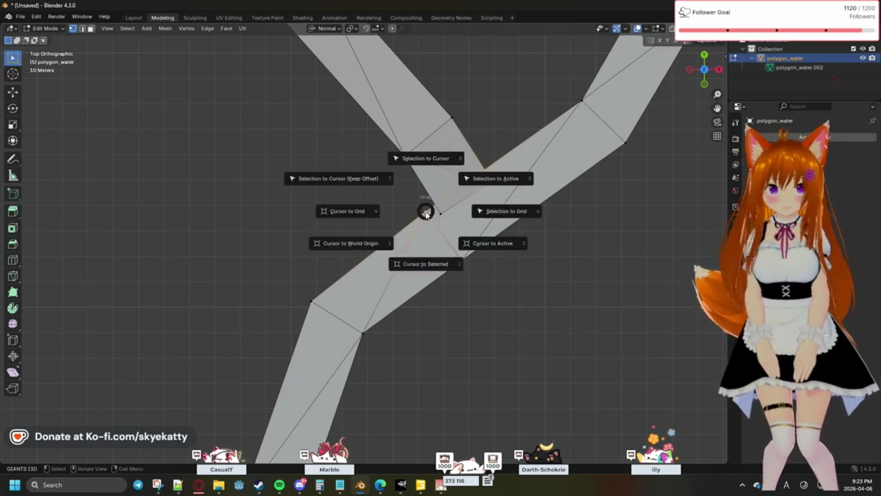
left_click(433, 261)
key("shift+s")
left_click(411, 255)
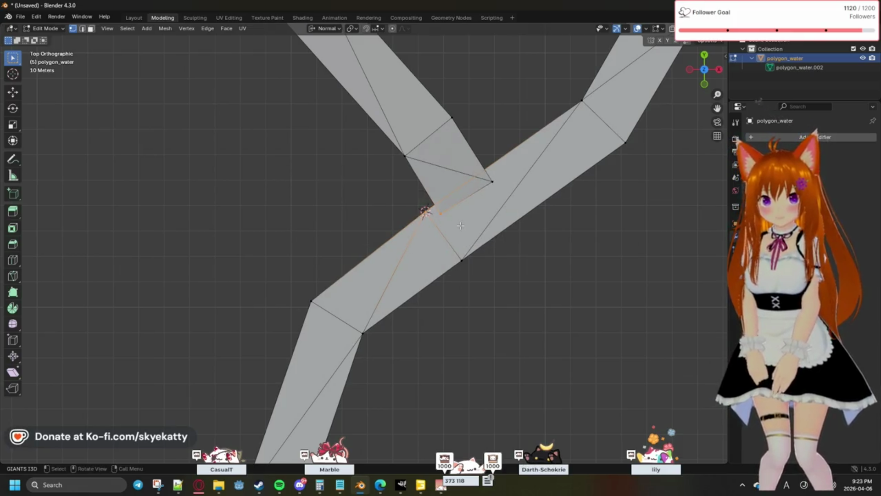
key("m")
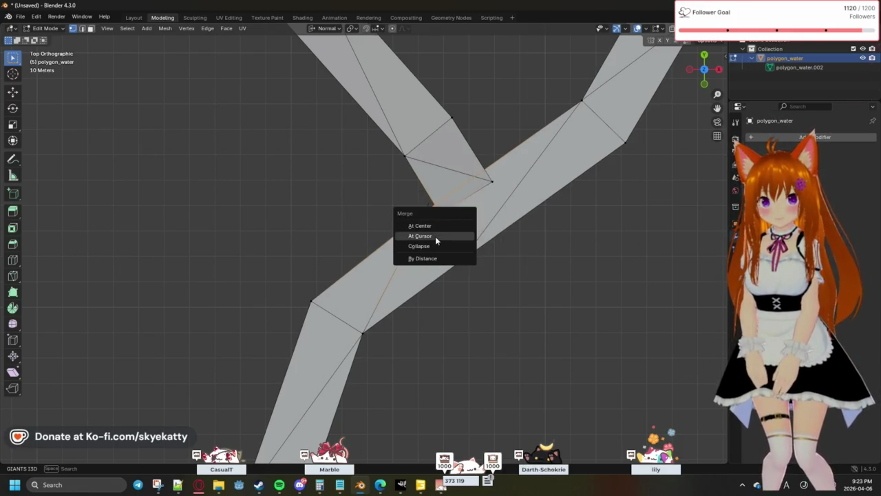
left_click(435, 236)
Weld the upper junction corner onto the main band by merging at the 3D cursor
left_click(488, 181)
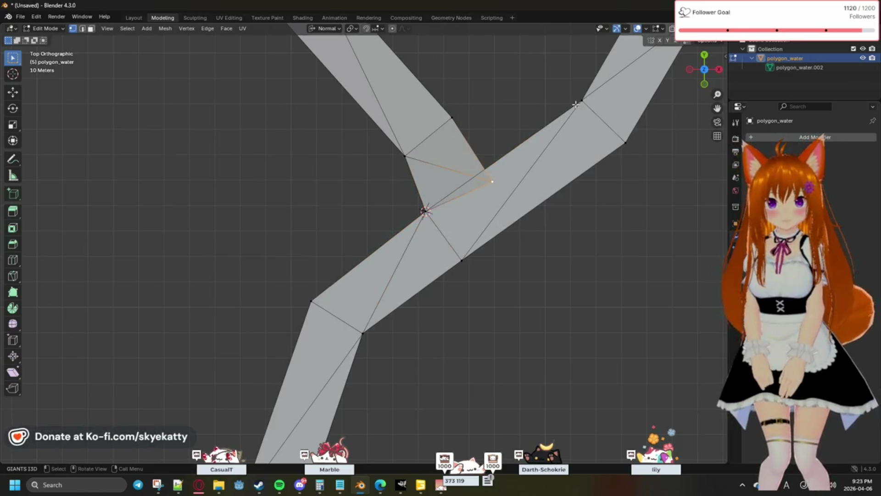
left_click(572, 148)
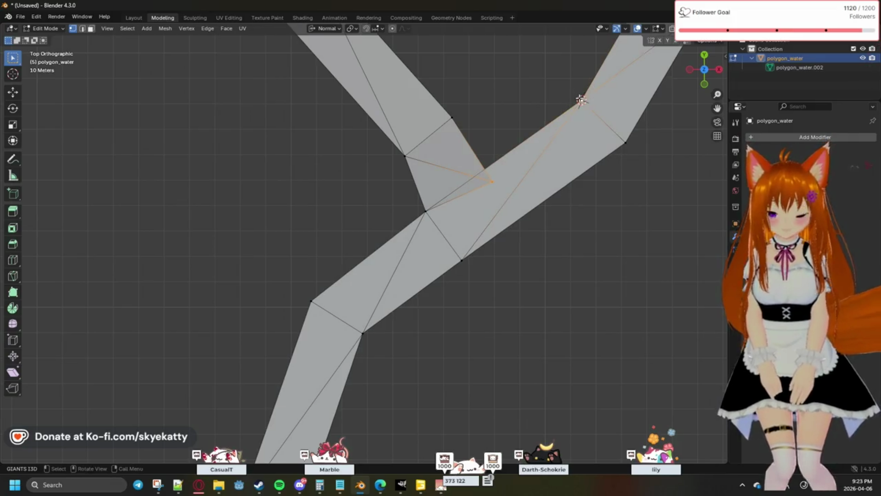
key("m")
left_click(551, 98)
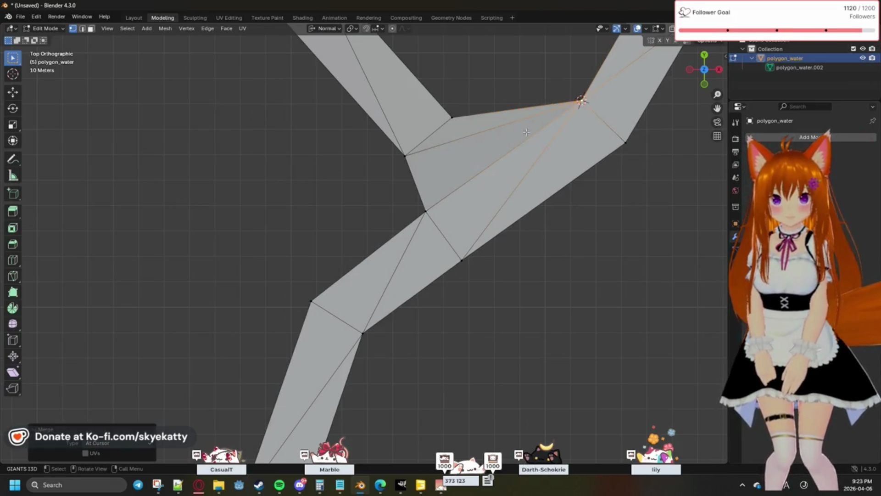
scroll(473, 207, "down", 5)
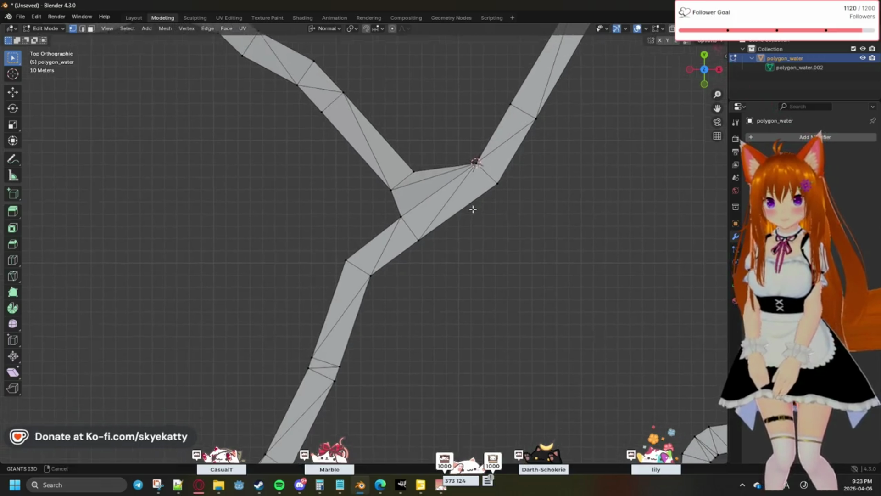
scroll(476, 203, "up", 2)
scroll(475, 204, "down", 3)
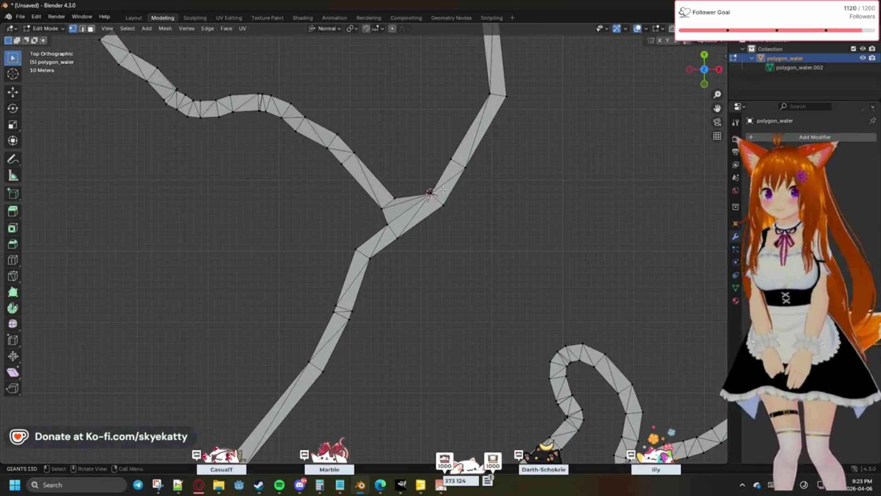
scroll(339, 162, "down", 2)
scroll(328, 204, "up", 3)
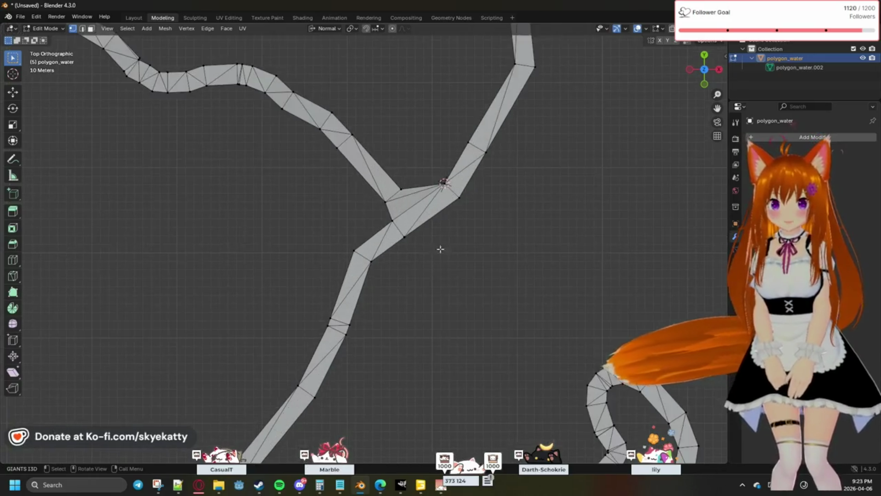
scroll(432, 243, "down", 2, "shift")
scroll(482, 228, "down", 3, "shift")
scroll(433, 218, "up", 3)
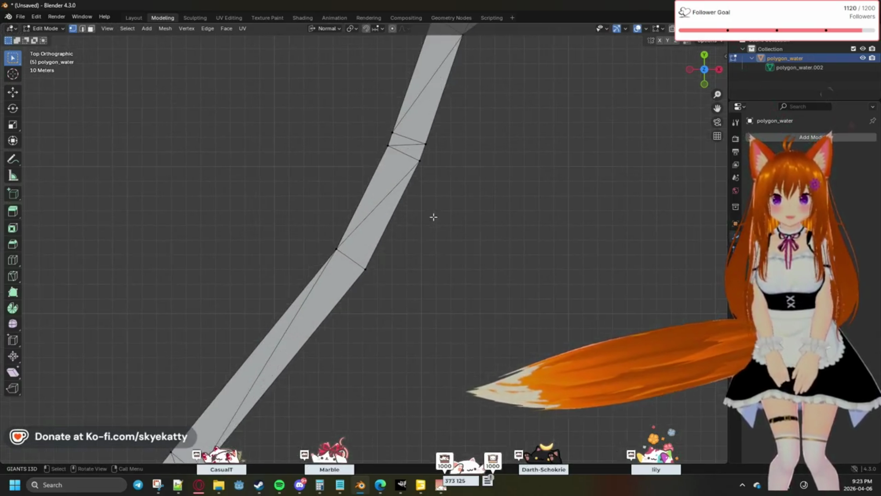
scroll(434, 219, "down", 3, "shift")
scroll(423, 222, "down", 3, "shift")
scroll(434, 214, "down", 3, "shift")
scroll(450, 206, "down", 3, "shift")
scroll(455, 204, "down", 2, "shift")
scroll(475, 210, "down", 3, "shift")
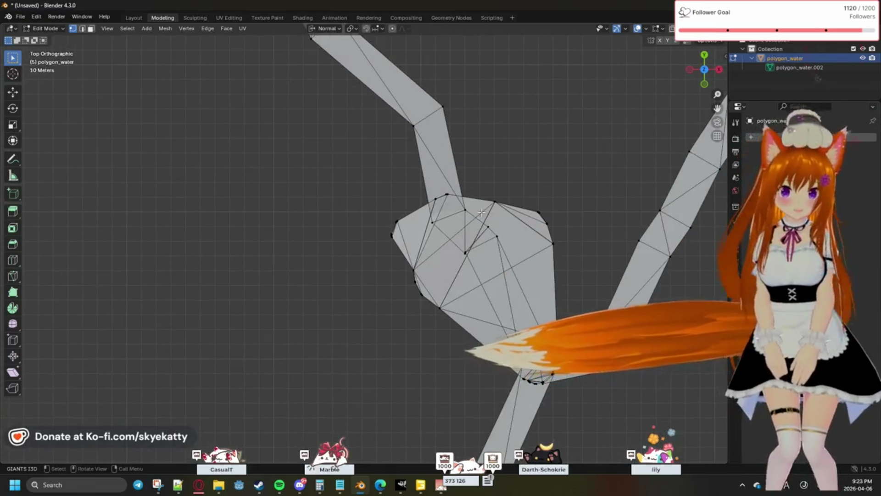
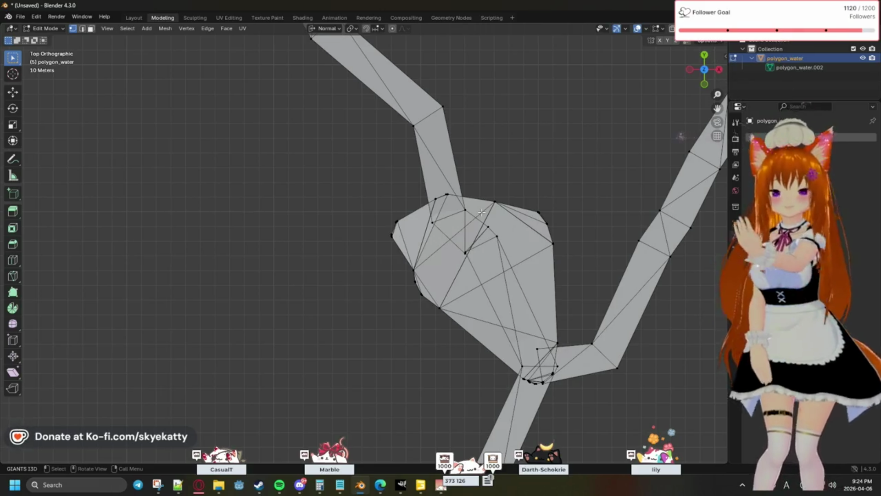
scroll(470, 201, "up", 3)
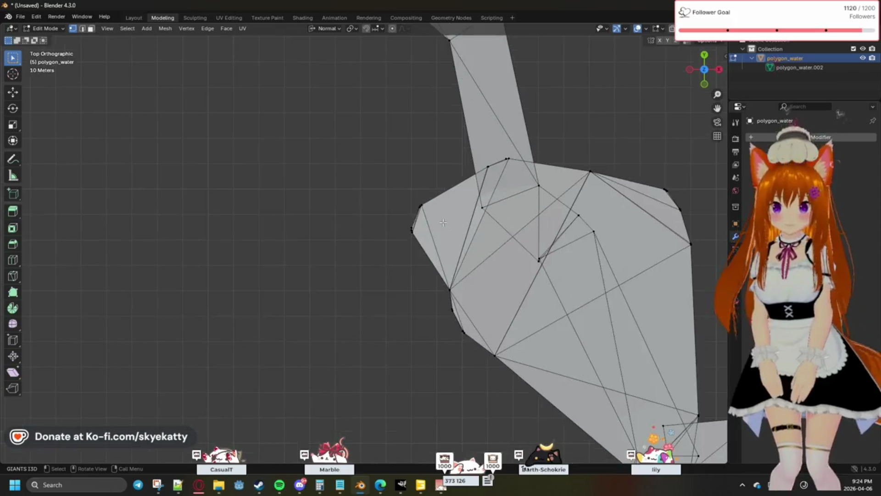
scroll(472, 206, "up", 1)
scroll(475, 213, "down", 3)
scroll(478, 219, "down", 3)
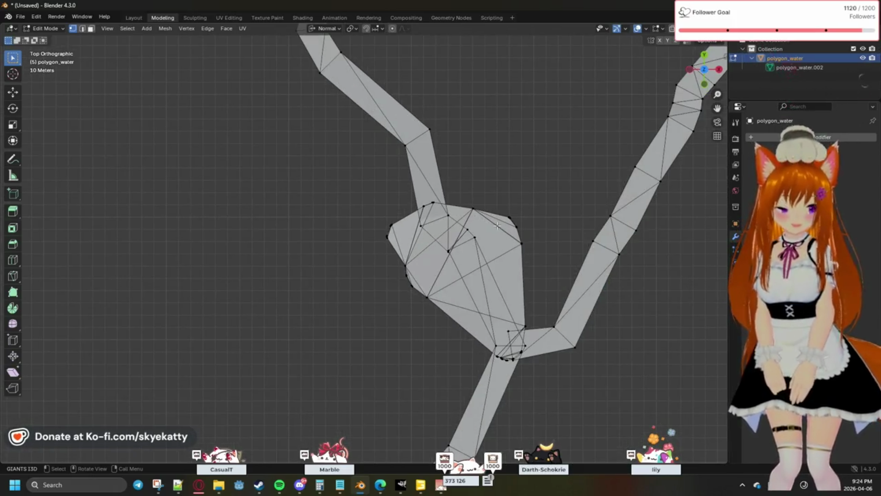
scroll(493, 218, "down", 1)
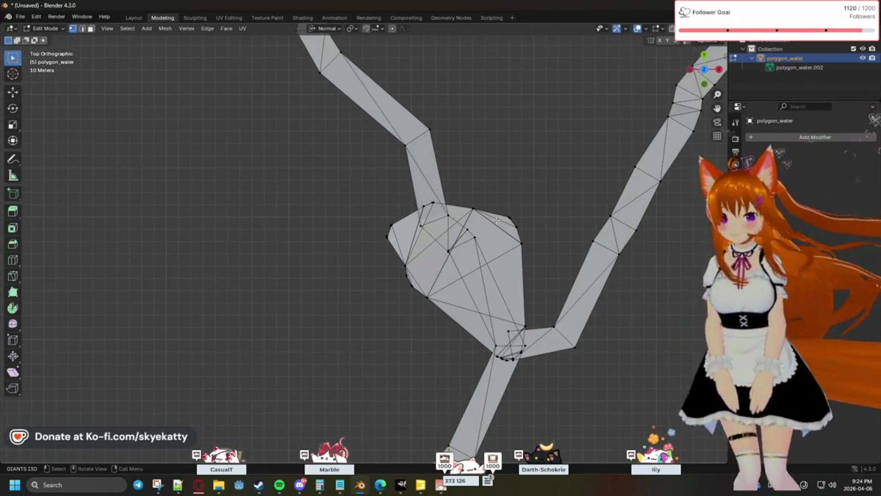
scroll(495, 226, "down", 2)
scroll(486, 244, "down", 1)
scroll(447, 304, "up", 1)
scroll(448, 304, "up", 2)
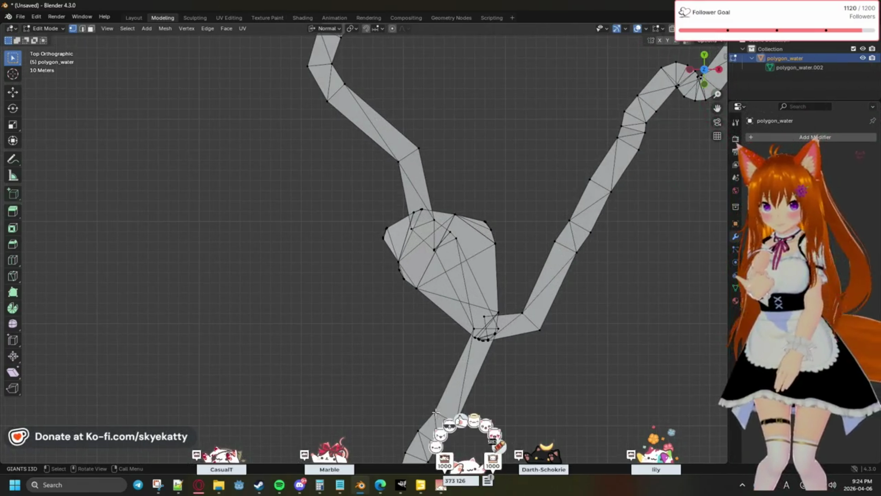
Select the whole connected river branch of the water mesh with Select Linked
key("l")
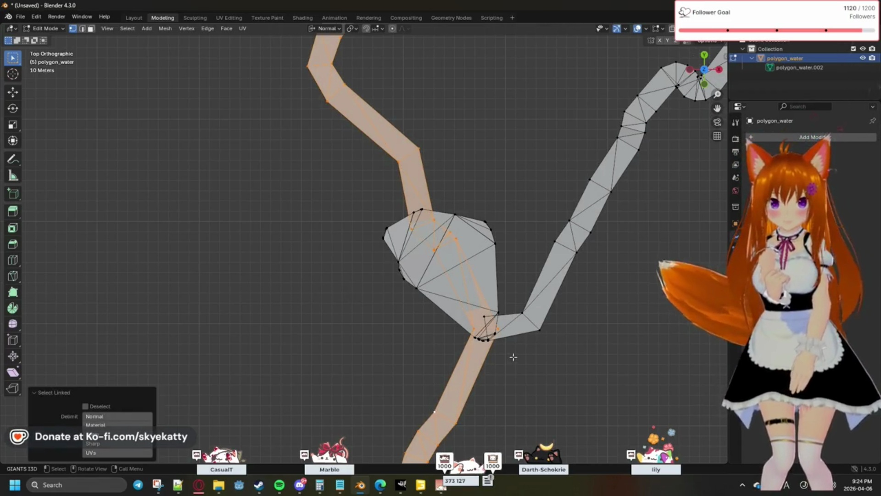
scroll(513, 356, "down", 1)
scroll(509, 357, "down", 1)
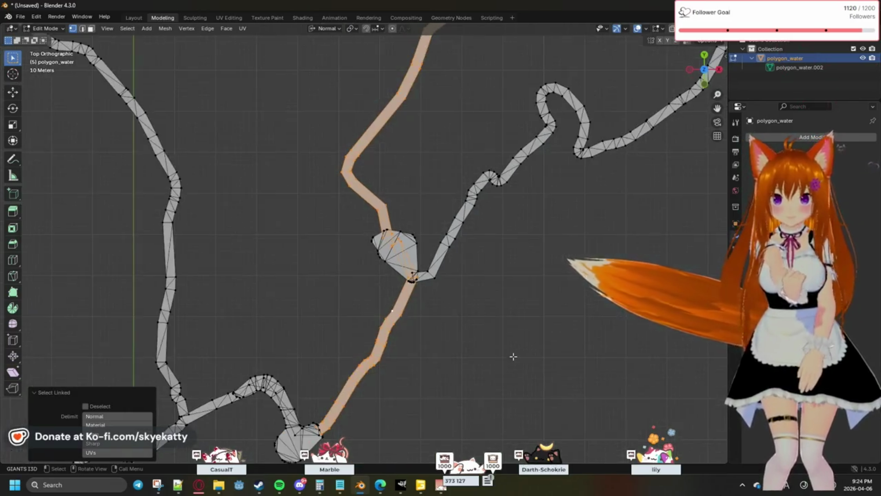
scroll(508, 358, "down", 2)
scroll(484, 356, "down", 1)
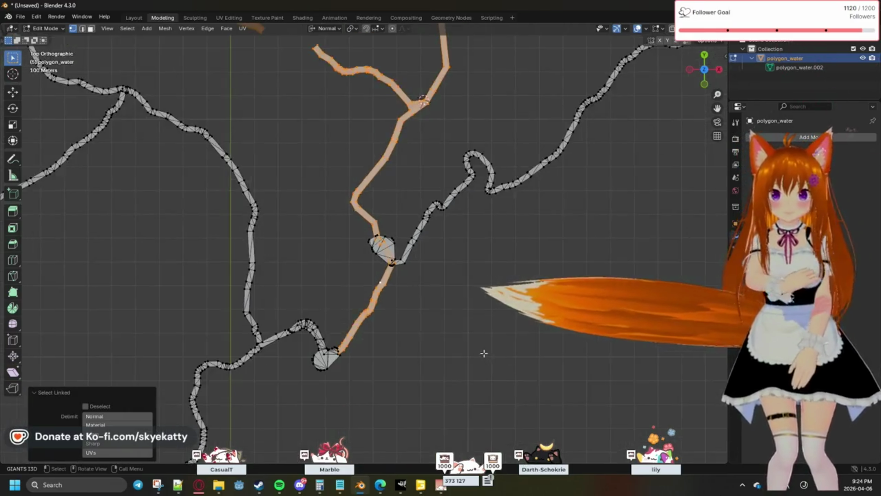
scroll(482, 354, "down", 1)
scroll(483, 349, "down", 1)
scroll(482, 349, "down", 1)
scroll(479, 348, "down", 1)
scroll(384, 293, "up", 1)
scroll(385, 293, "up", 1)
scroll(384, 292, "up", 1)
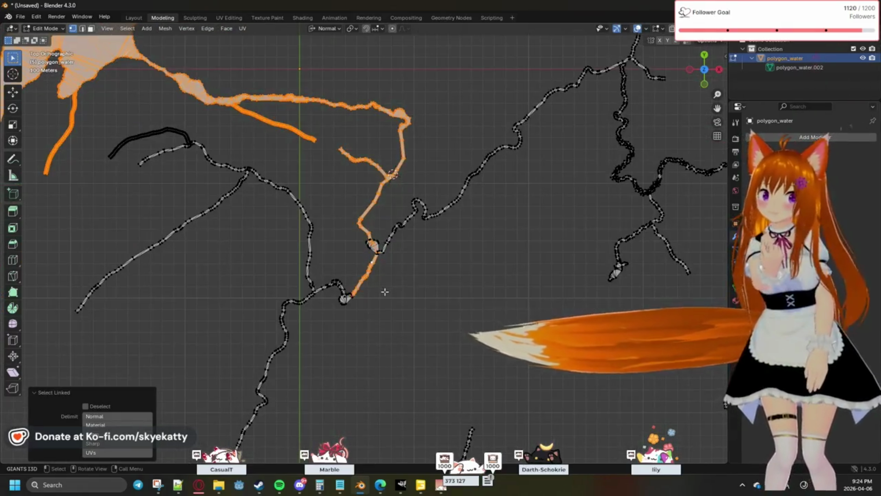
scroll(384, 293, "up", 1)
scroll(384, 292, "up", 1)
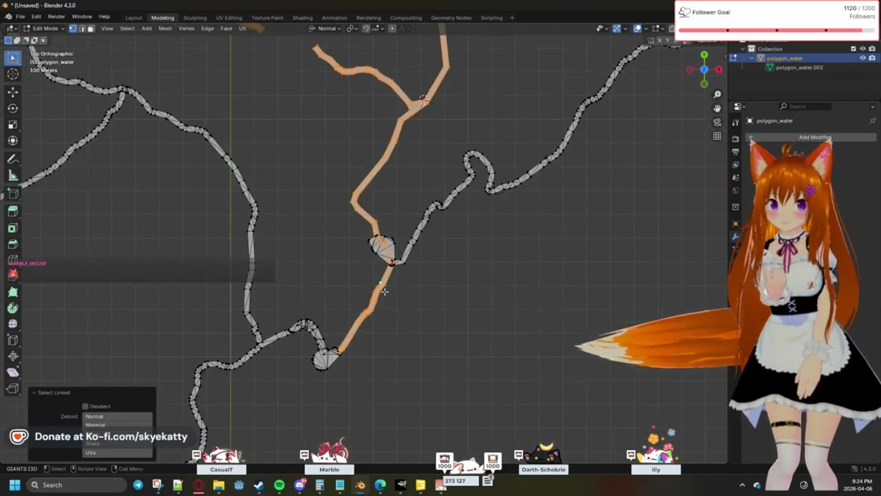
scroll(385, 292, "down", 2)
scroll(384, 291, "down", 2)
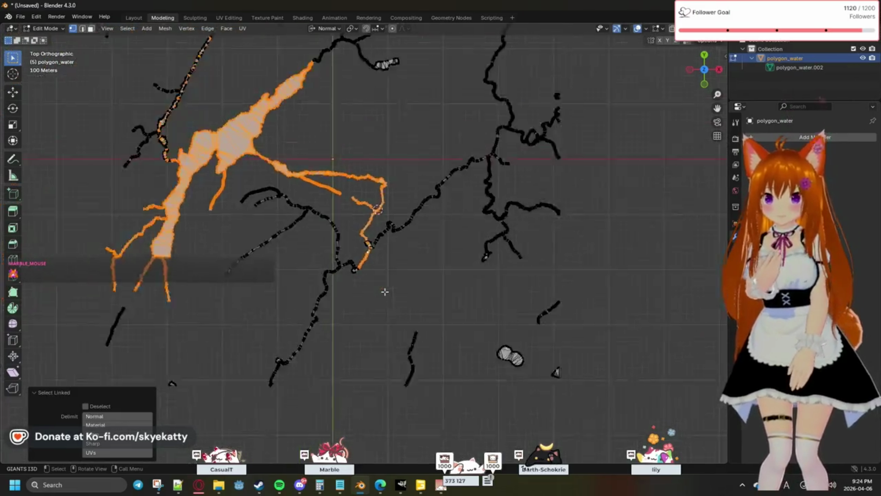
scroll(384, 292, "down", 2)
scroll(384, 292, "down", 2)
scroll(384, 292, "up", 1)
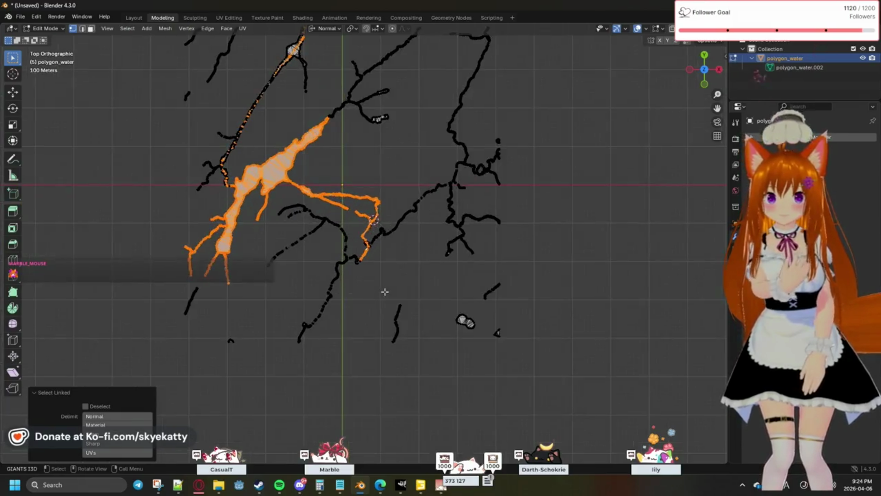
scroll(342, 268, "up", 1)
scroll(246, 236, "up", 2)
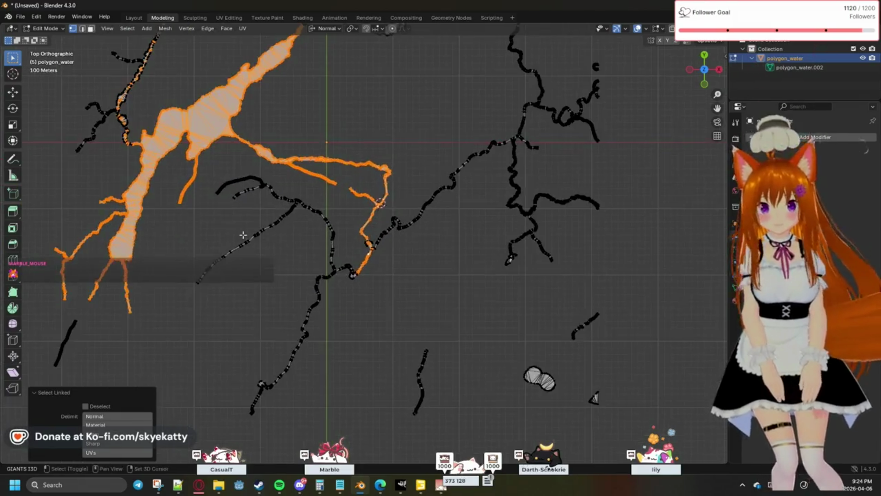
Pan along the selected river network upstream and through its side branches, then switch to GIANTS Editor
middle_click_drag(246, 236, 431, 227, "shift")
scroll(431, 227, "up", 3)
scroll(447, 228, "up", 2)
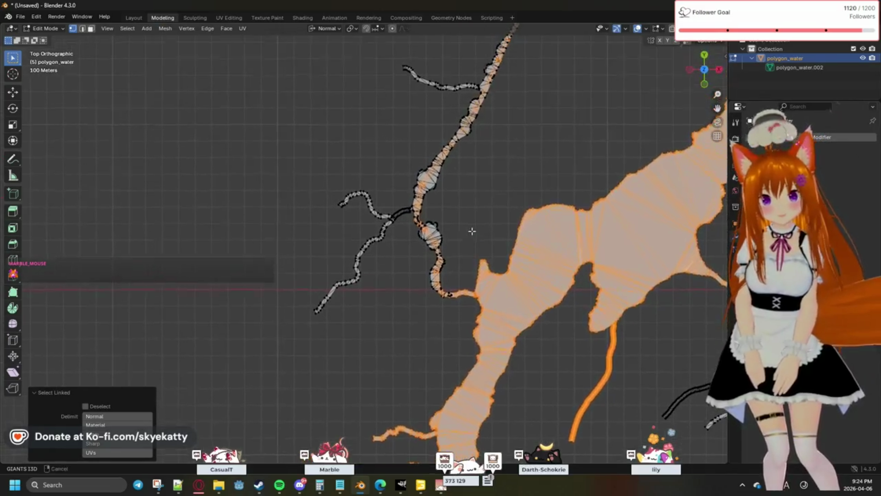
scroll(471, 231, "up", 3)
middle_click_drag(511, 188, 504, 239, "shift")
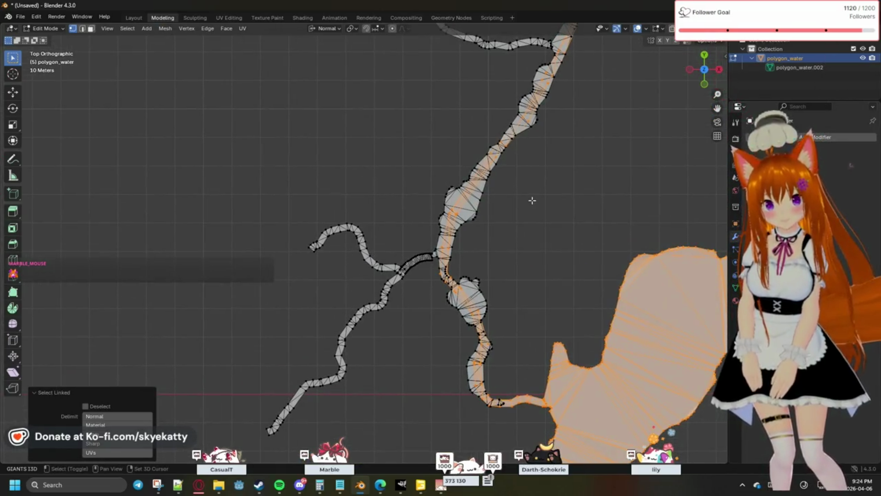
middle_click_drag(532, 200, 457, 293, "shift")
mouse_move(484, 249)
middle_mouse_down("shift")
mouse_move(468, 319)
mouse_move(479, 323)
middle_mouse_up("shift")
mouse_move(507, 279)
middle_mouse_down("shift")
mouse_move(507, 262)
mouse_move(438, 346)
middle_mouse_up("shift")
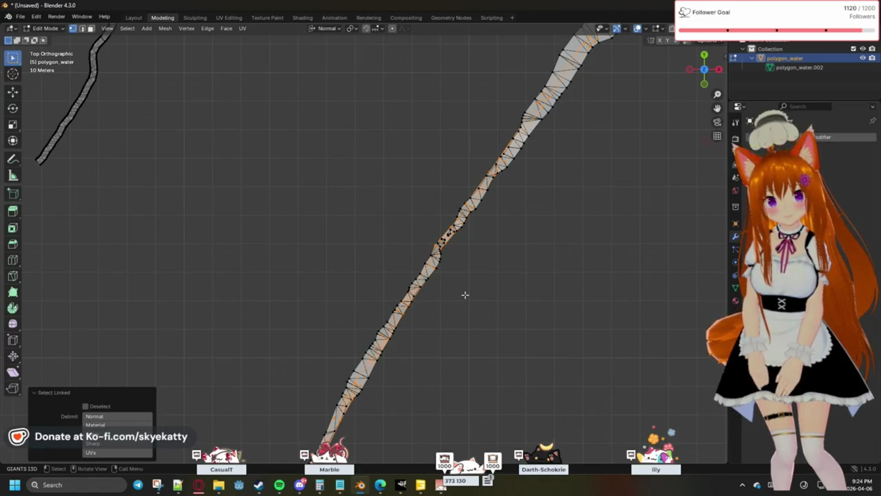
scroll(465, 294, "down", 2)
scroll(492, 252, "down", 2)
mouse_move(511, 222)
middle_mouse_down("shift")
mouse_move(456, 310)
mouse_move(442, 313)
middle_mouse_up("shift")
scroll(485, 205, "up", 3)
middle_click_drag(491, 180, 412, 256, "shift")
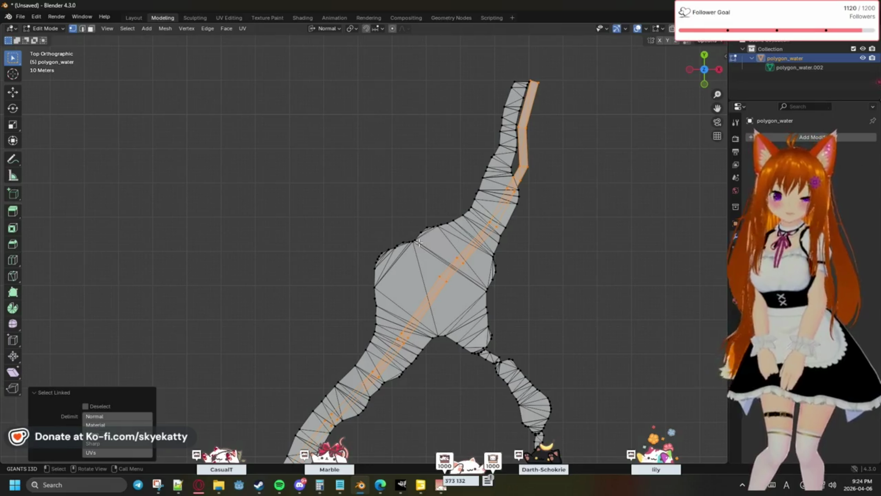
left_click(422, 486)
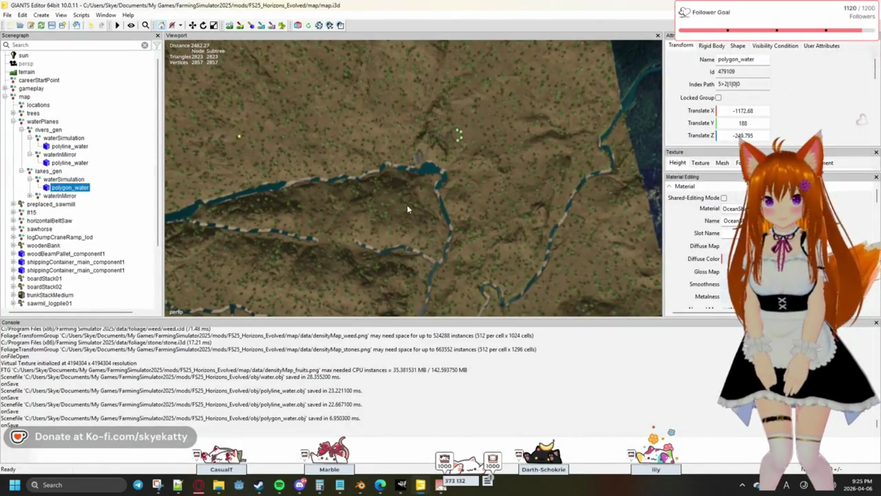
mouse_move(444, 220)
right_mouse_down()
mouse_move(339, 127)
mouse_move(362, 113)
mouse_move(423, 199)
mouse_move(361, 146)
right_mouse_up()
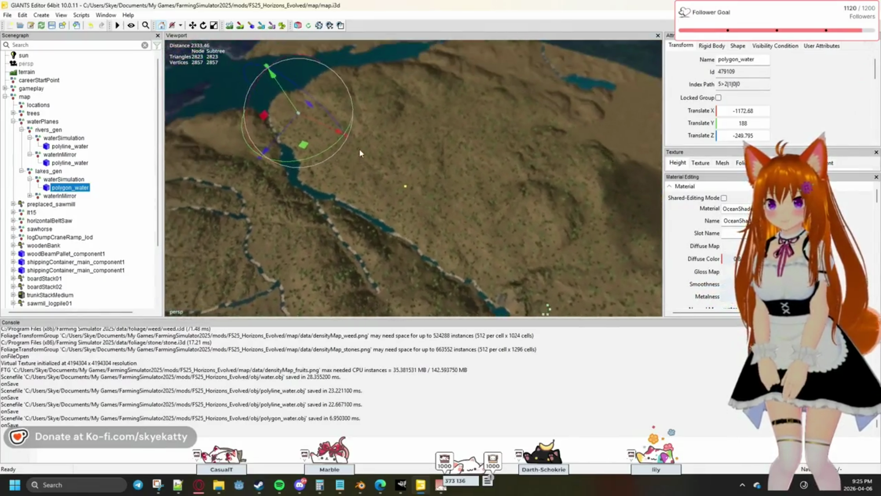
scroll(360, 146, "up", 2)
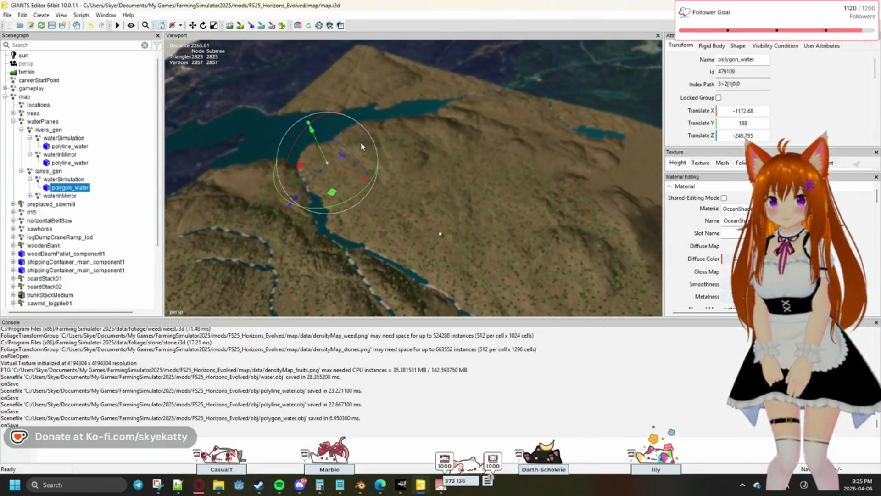
mouse_move(361, 142)
right_mouse_down()
mouse_move(282, 143)
mouse_move(420, 147)
mouse_move(424, 129)
right_mouse_up()
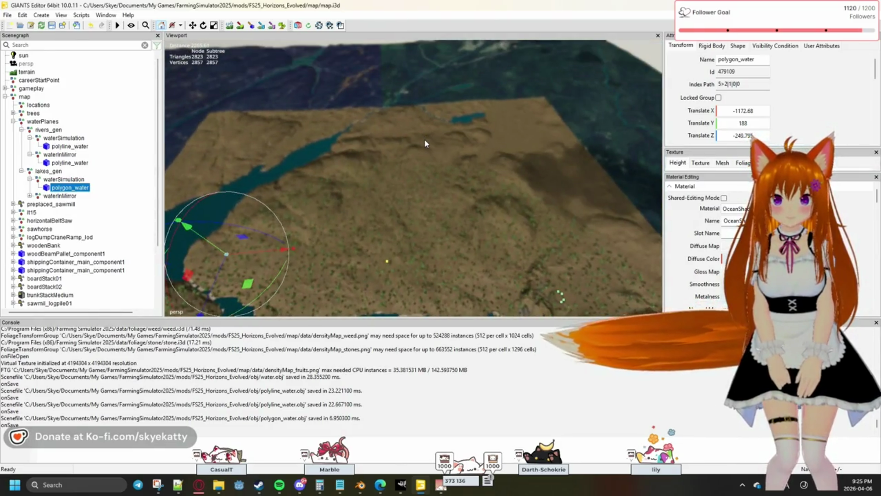
mouse_move(424, 141)
right_mouse_down()
mouse_move(437, 100)
mouse_move(413, 90)
right_mouse_up()
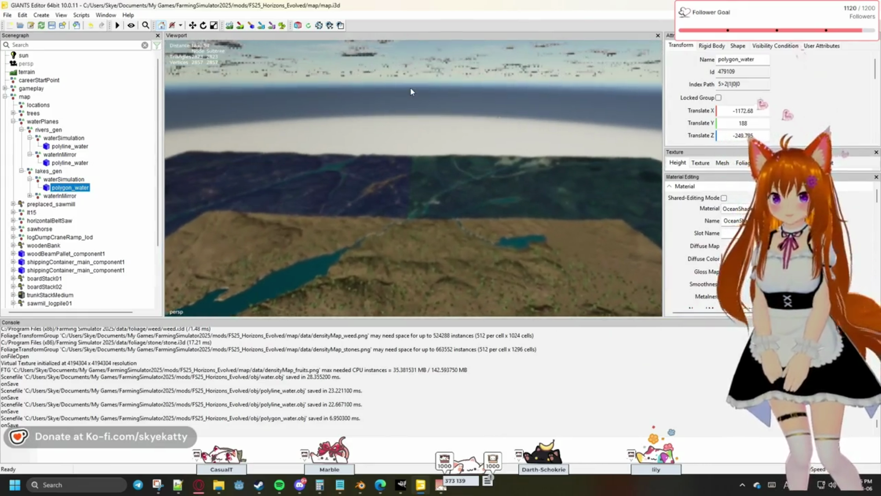
scroll(411, 92, "up", 1)
mouse_move(411, 92)
right_mouse_down()
mouse_move(384, 124)
mouse_move(464, 101)
right_mouse_up()
scroll(463, 101, "up", 3)
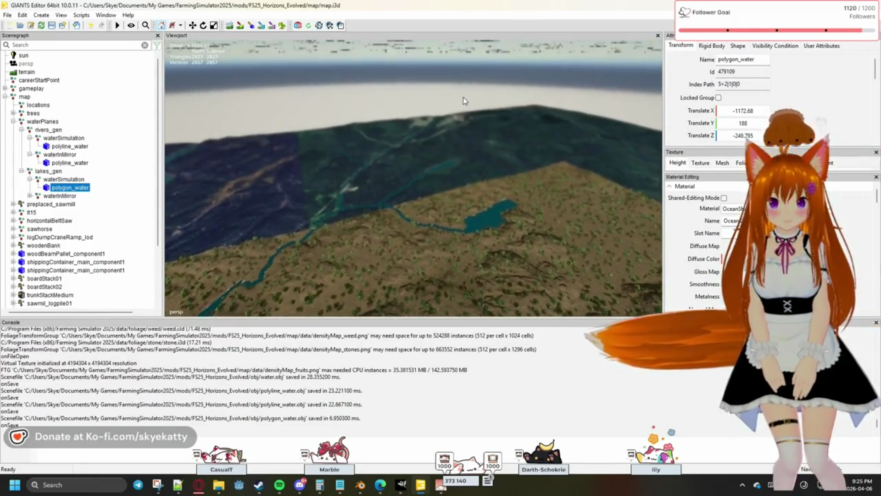
scroll(463, 101, "up", 1)
scroll(463, 100, "up", 1)
scroll(464, 101, "up", 1)
scroll(464, 100, "up", 1)
scroll(463, 101, "up", 1)
scroll(463, 100, "up", 1)
scroll(463, 100, "up", 1)
scroll(463, 101, "up", 1)
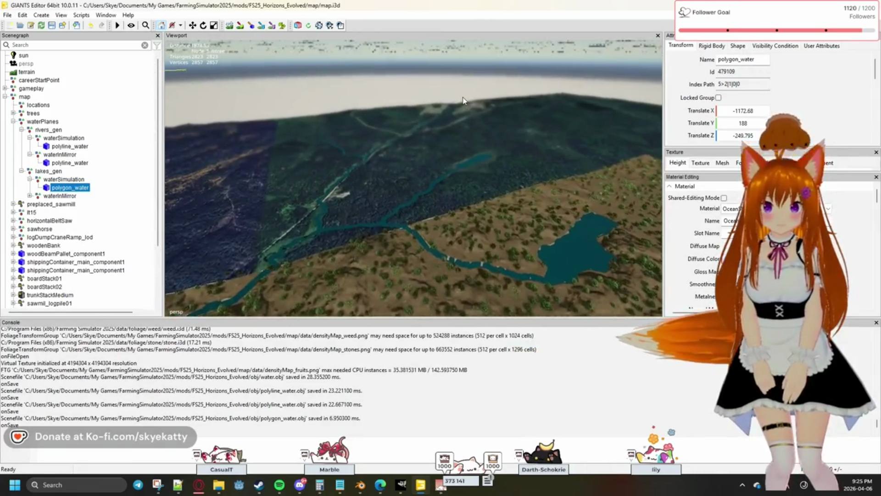
scroll(463, 100, "up", 1)
scroll(463, 100, "up", 1)
scroll(463, 101, "up", 1)
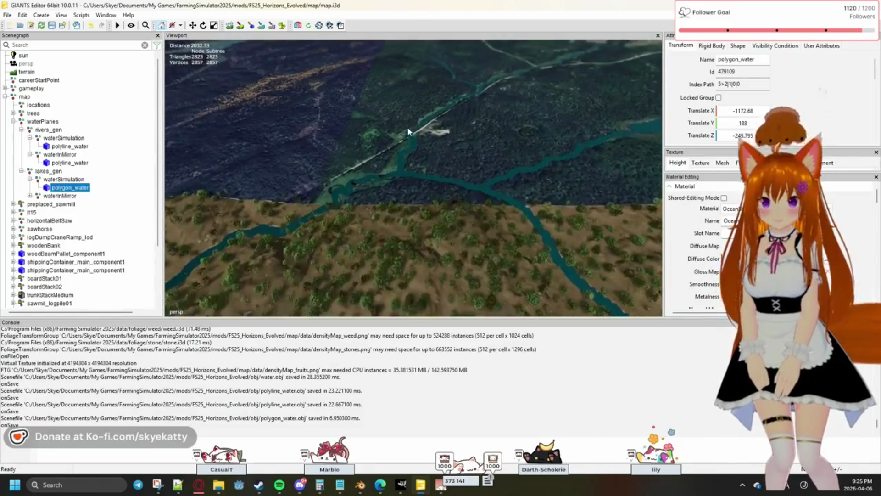
scroll(408, 132, "up", 1)
scroll(407, 132, "up", 1)
right_click_drag(408, 131, 464, 97)
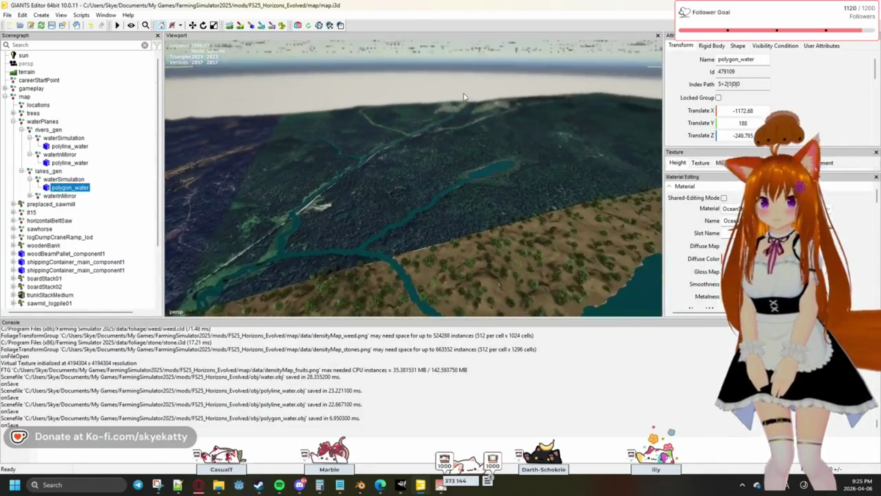
scroll(465, 96, "up", 2)
scroll(464, 96, "up", 2)
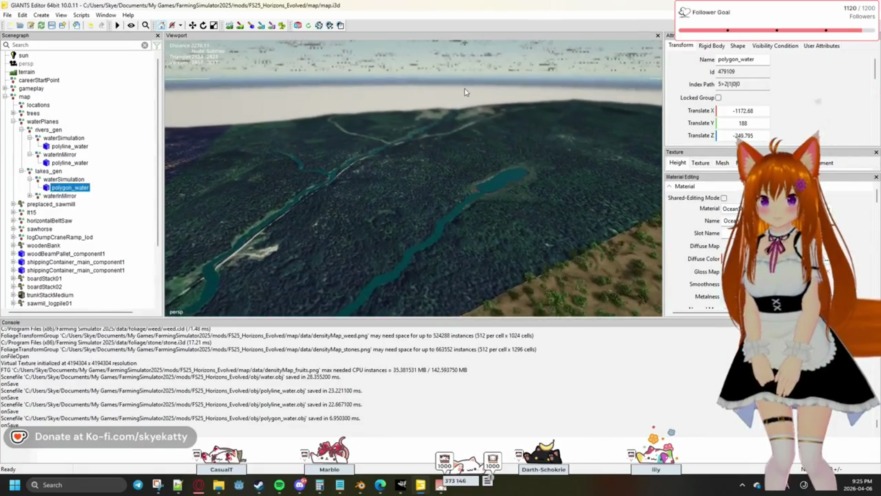
scroll(464, 95, "up", 2)
scroll(465, 92, "up", 2)
scroll(464, 91, "up", 2)
scroll(465, 91, "up", 2)
scroll(464, 92, "up", 1)
scroll(465, 92, "up", 1)
right_click_drag(466, 89, 439, 173)
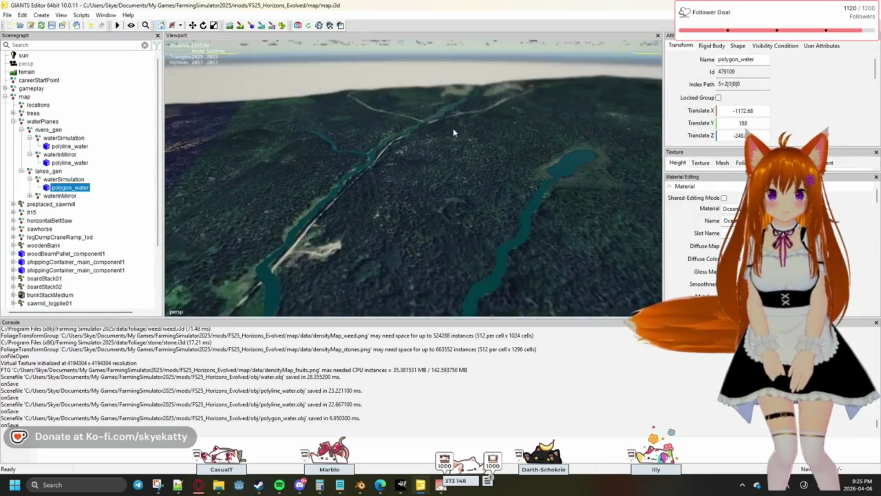
key("s")
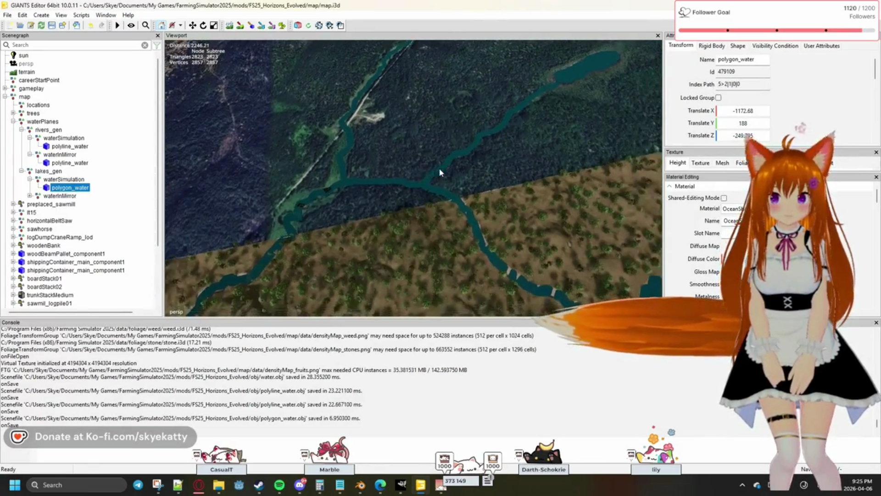
key("s")
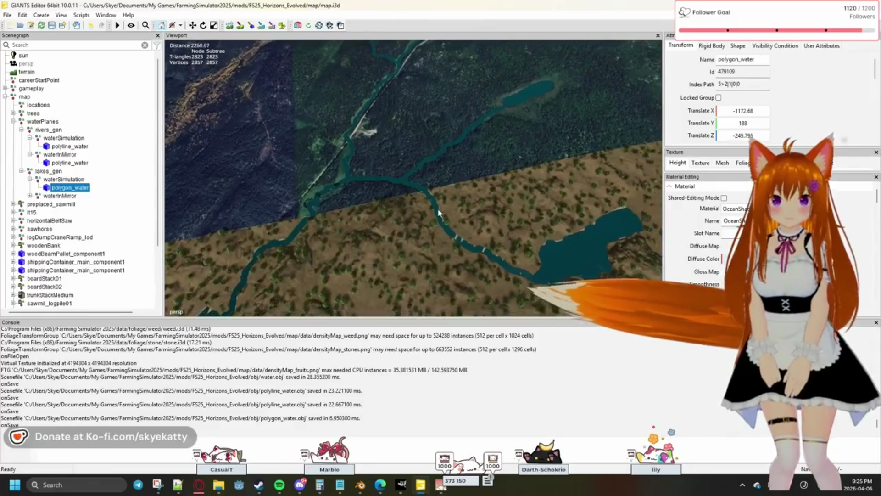
mouse_move(441, 484)
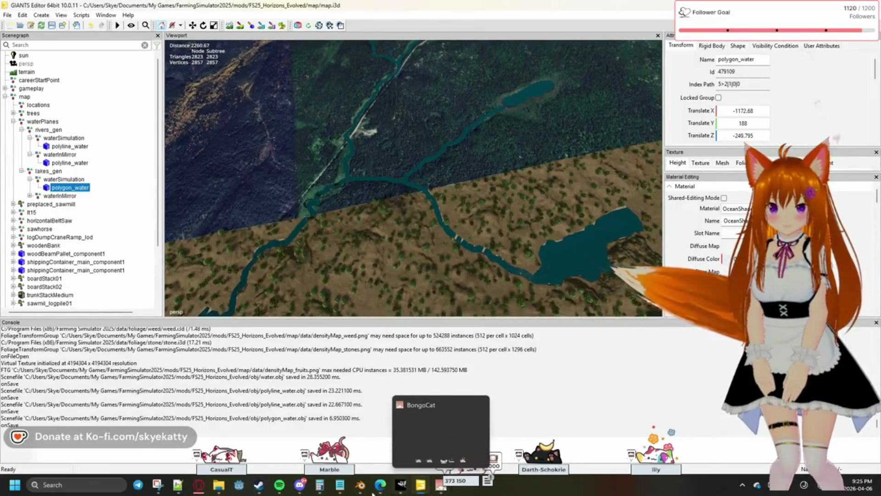
left_click(360, 485)
Dismiss the vertex context menu, clear the edge selection, pan over the water mesh and bring GIANTS Editor forward
right_click(438, 420)
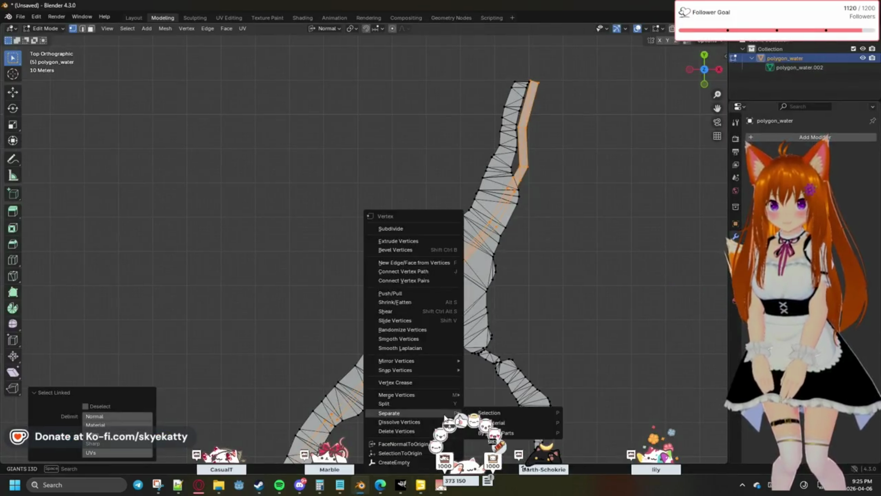
right_click(559, 324)
left_click(560, 323)
scroll(656, 291, "down", 4)
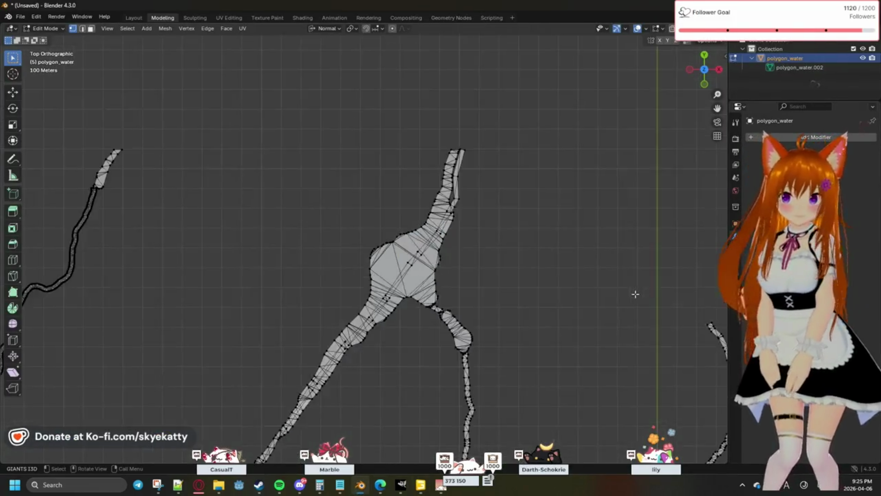
scroll(636, 295, "down", 3)
scroll(555, 299, "down", 3)
scroll(400, 331, "up", 2)
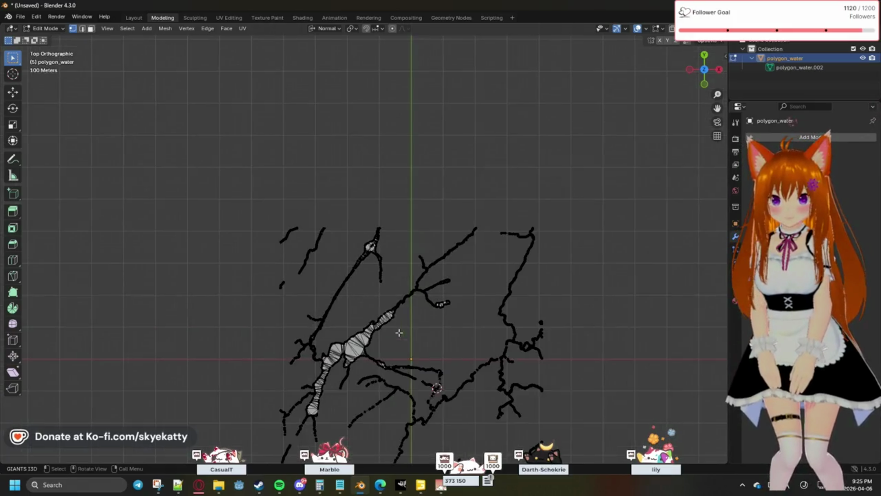
scroll(413, 334, "up", 1)
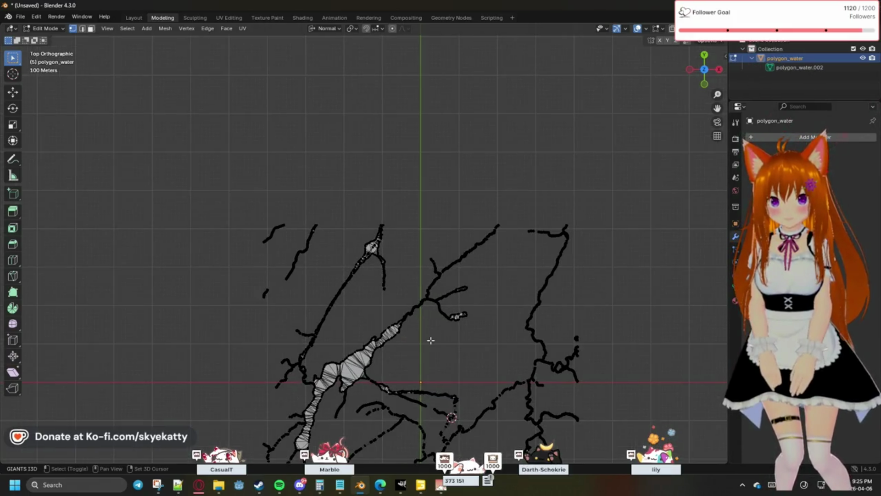
scroll(430, 340, "up", 1)
middle_click_drag(441, 315, 462, 236, "shift")
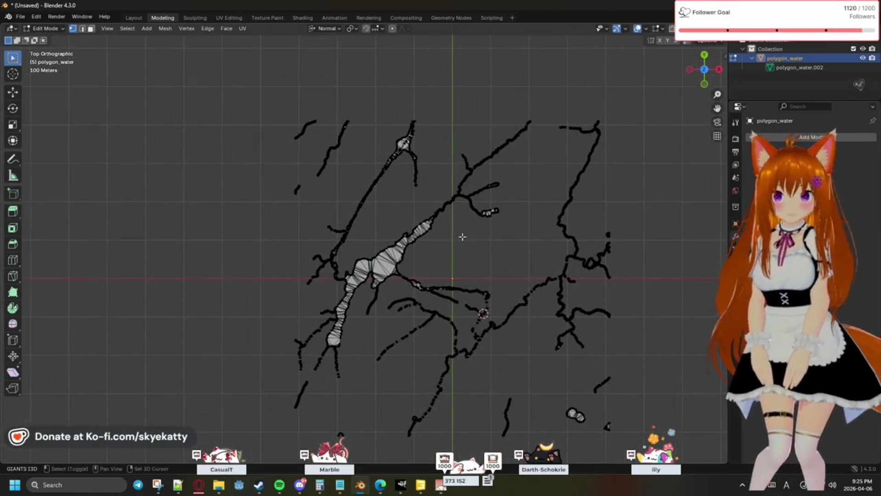
scroll(462, 236, "up", 1)
mouse_move(440, 485)
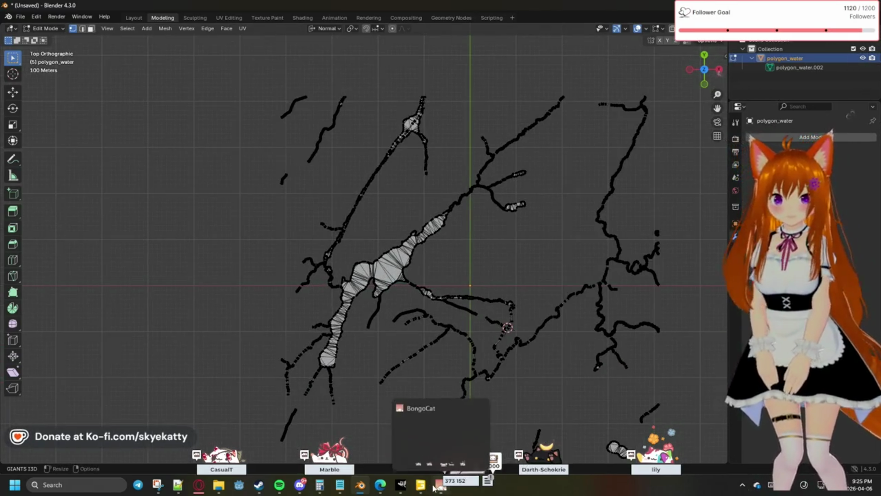
left_click(421, 485)
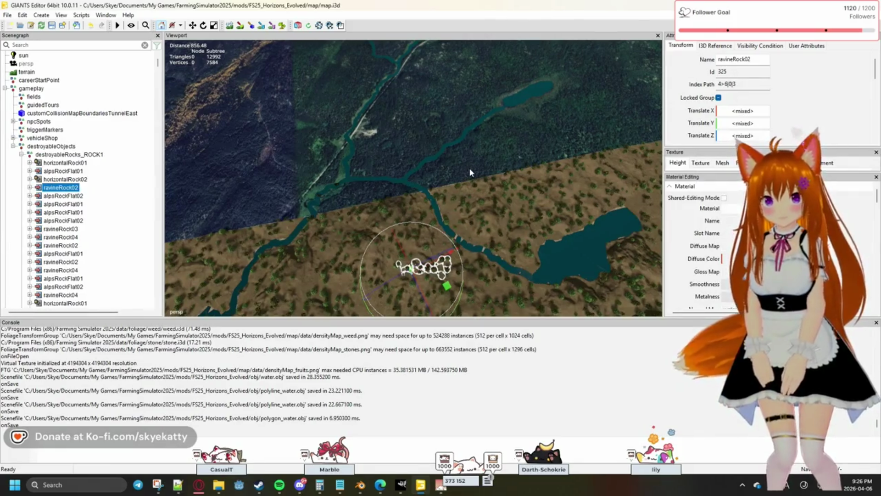
Deselect the ravine rock, fly the camera over the river valley, then switch back to Blender
left_click(460, 198)
mouse_move(471, 176)
middle_mouse_down()
mouse_move(266, 144)
mouse_move(273, 111)
mouse_move(396, 180)
mouse_move(328, 170)
mouse_move(325, 148)
mouse_move(285, 129)
mouse_move(315, 117)
mouse_move(473, 158)
mouse_move(251, 114)
middle_mouse_up()
mouse_move(369, 116)
middle_mouse_down()
mouse_move(415, 120)
mouse_move(432, 109)
mouse_move(478, 169)
mouse_move(448, 186)
mouse_move(316, 188)
mouse_move(293, 161)
mouse_move(291, 129)
mouse_move(207, 124)
mouse_move(586, 143)
mouse_move(492, 199)
mouse_move(427, 210)
mouse_move(447, 222)
mouse_move(552, 212)
mouse_move(583, 163)
mouse_move(679, 138)
mouse_move(618, 117)
mouse_move(408, 144)
mouse_move(422, 108)
mouse_move(468, 104)
mouse_move(473, 130)
mouse_move(541, 125)
mouse_move(588, 166)
mouse_move(604, 158)
mouse_move(564, 103)
mouse_move(494, 101)
mouse_move(626, 122)
mouse_move(608, 137)
mouse_move(409, 141)
mouse_move(359, 197)
mouse_move(302, 187)
mouse_move(424, 176)
mouse_move(508, 233)
mouse_move(529, 216)
mouse_move(526, 179)
mouse_move(493, 145)
mouse_move(510, 174)
mouse_move(572, 199)
mouse_move(510, 154)
mouse_move(472, 173)
mouse_move(407, 155)
mouse_move(372, 133)
mouse_move(468, 178)
mouse_move(503, 181)
mouse_move(533, 148)
mouse_move(423, 117)
mouse_move(285, 153)
mouse_move(294, 119)
mouse_move(477, 124)
mouse_move(485, 115)
mouse_move(315, 134)
mouse_move(422, 96)
mouse_move(500, 99)
mouse_move(446, 145)
mouse_move(444, 161)
middle_mouse_up()
key("w")
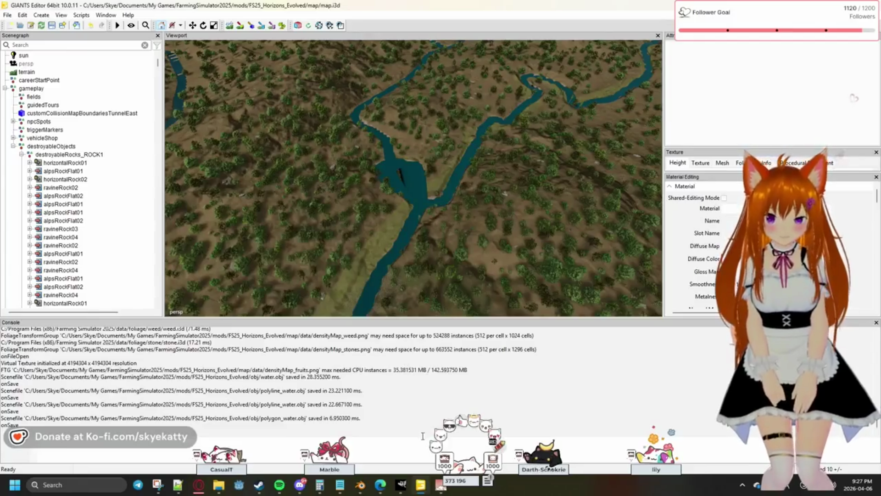
left_click(359, 484)
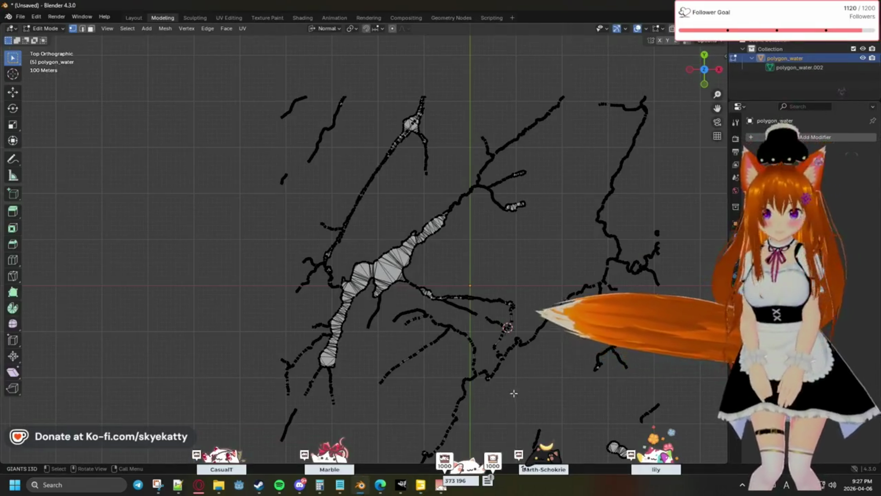
Pan over the river mesh in Blender, then return to GIANTS Editor
middle_click_drag(535, 384, 468, 271, "shift")
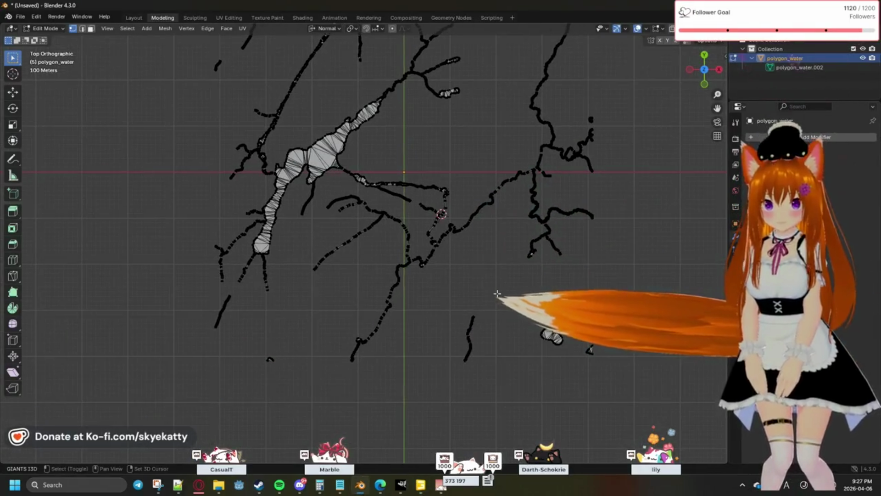
scroll(482, 272, "up", 2, "shift")
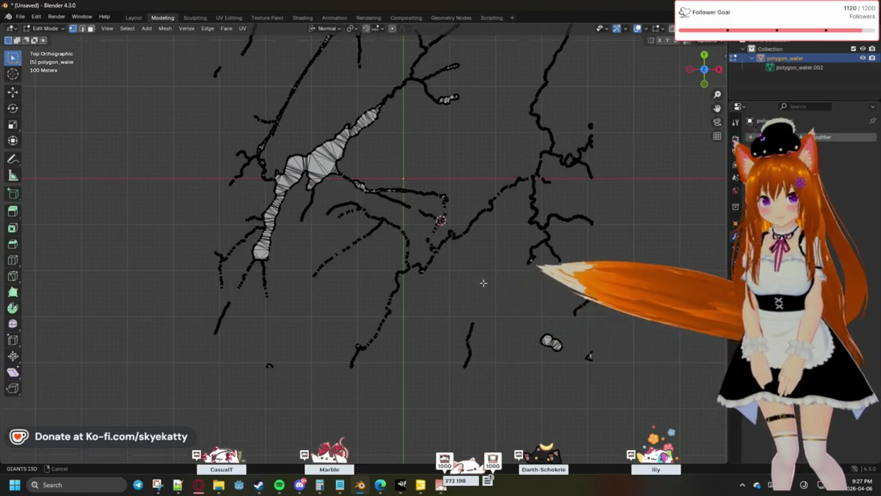
scroll(461, 285, "up", 3, "shift")
middle_click_drag(461, 278, 454, 201, "shift")
left_click(425, 487)
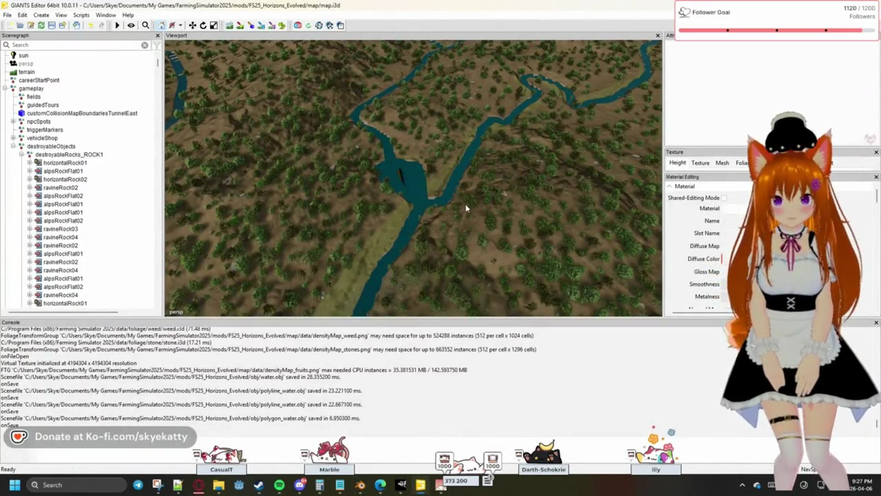
scroll(461, 220, "down", 3)
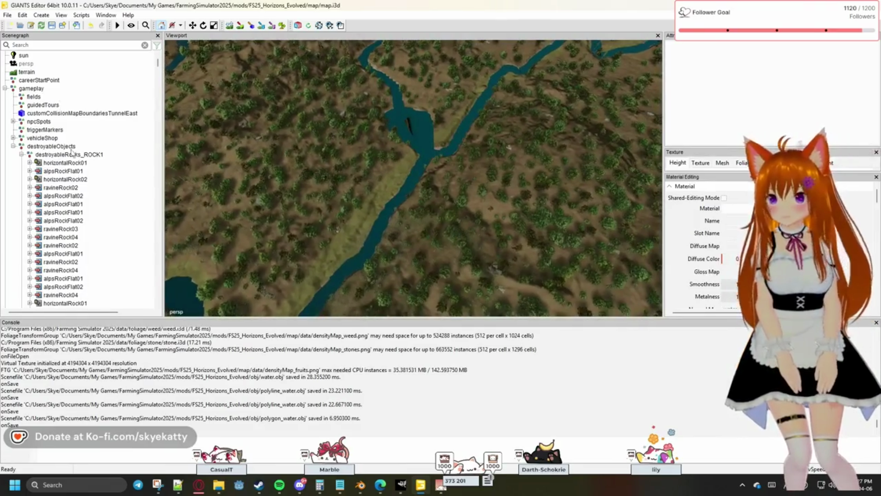
scroll(67, 141, "down", 3)
scroll(62, 137, "down", 2)
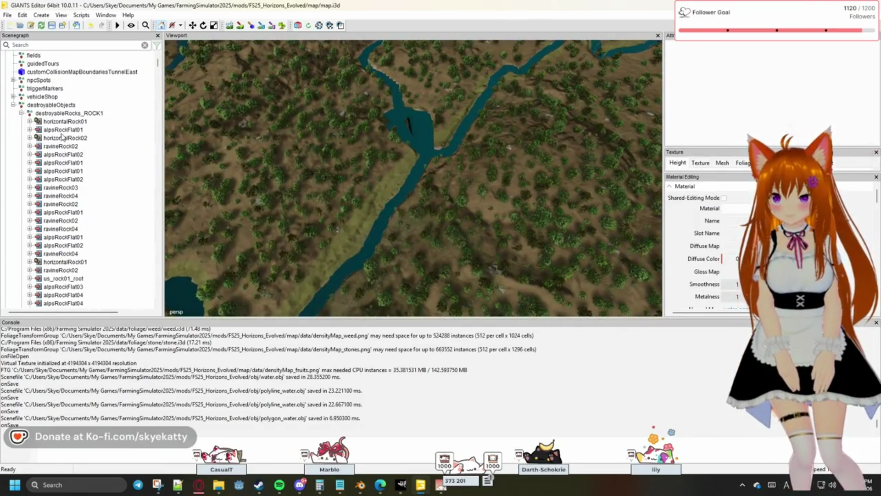
Collapse the destroyableObjects and map branches in the Scenegraph
left_click(13, 106)
left_click(6, 113)
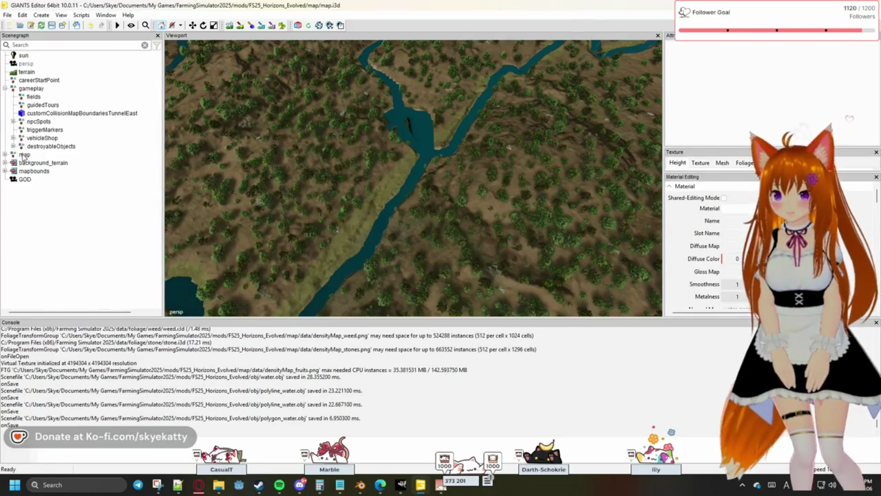
Select the GOD node, view the map through the GOD camera, then switch the view back to the persp camera
left_click(22, 182)
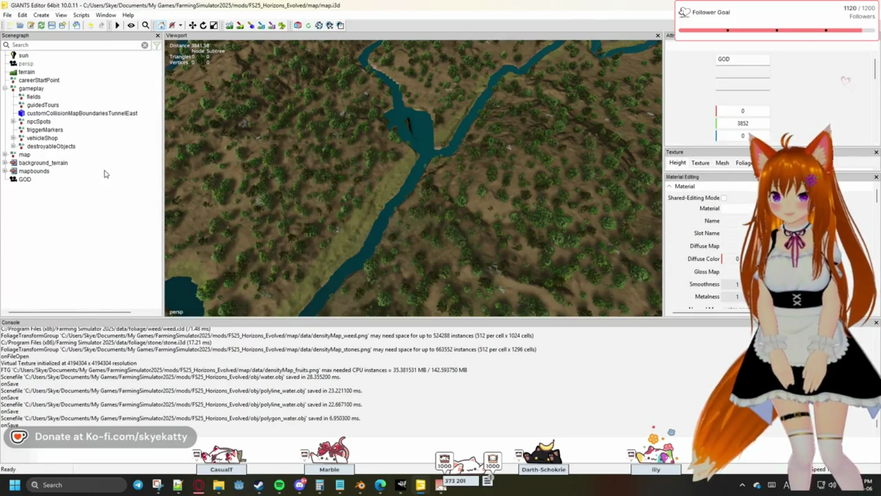
left_click(64, 17)
mouse_move(80, 25)
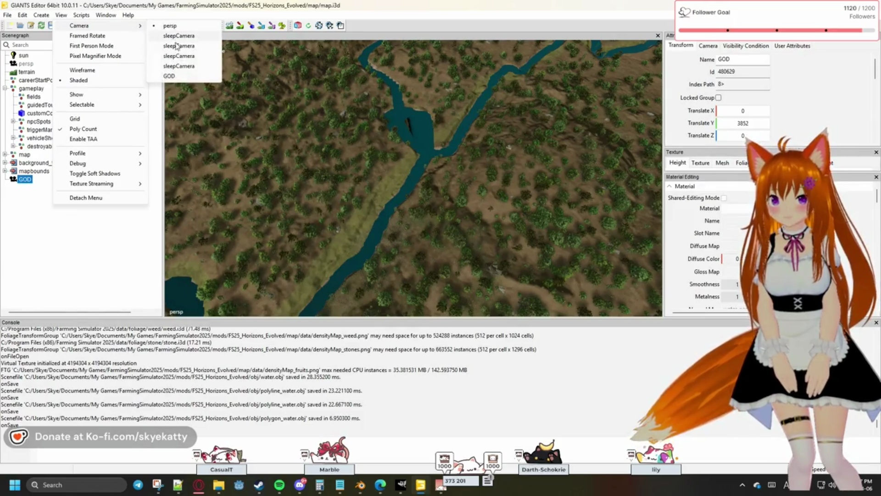
left_click(171, 76)
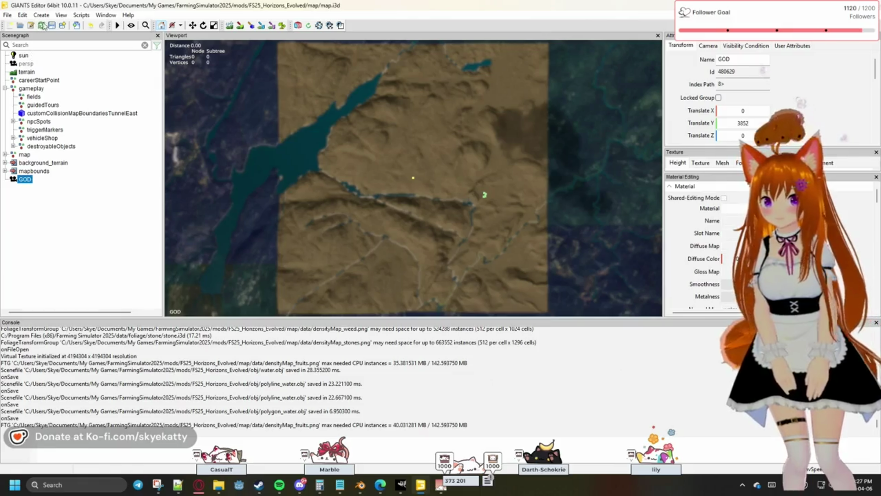
left_click(62, 15)
mouse_move(79, 26)
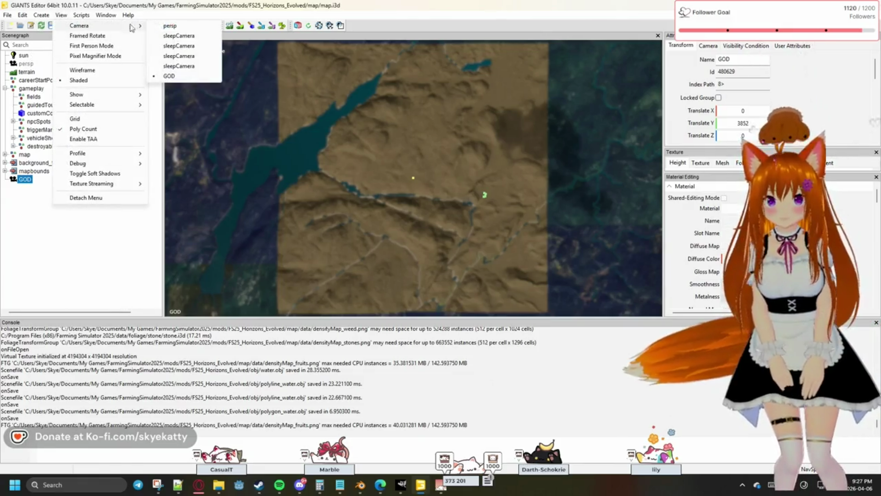
left_click(170, 25)
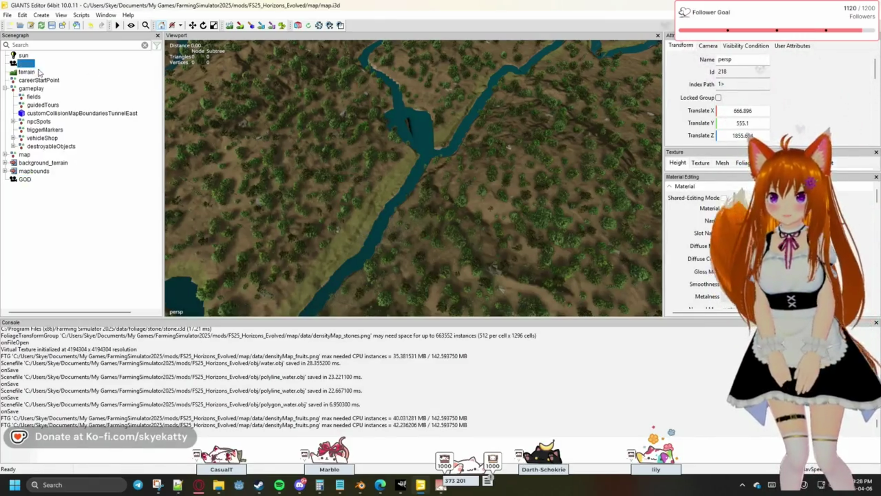
scroll(801, 92, "down", 2)
scroll(801, 92, "down", 1)
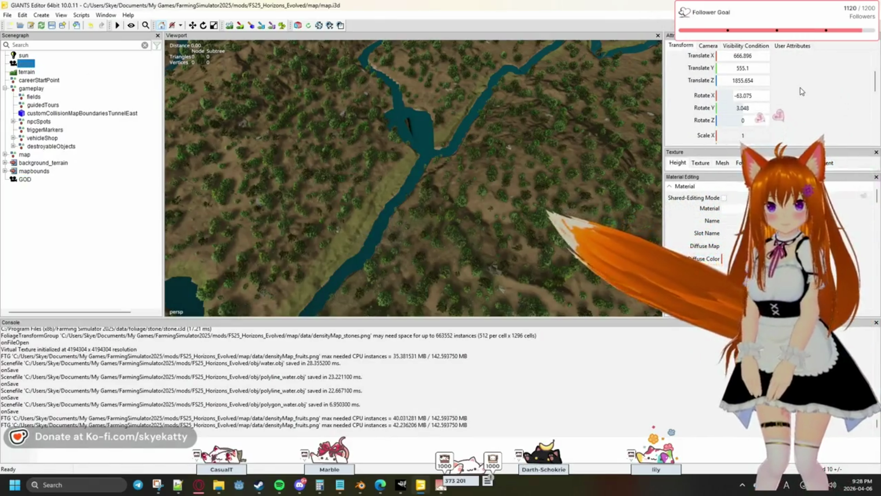
Set the persp camera's Rotate Y to 0 and start entering Rotate X -90
double_click(742, 107)
type("0")
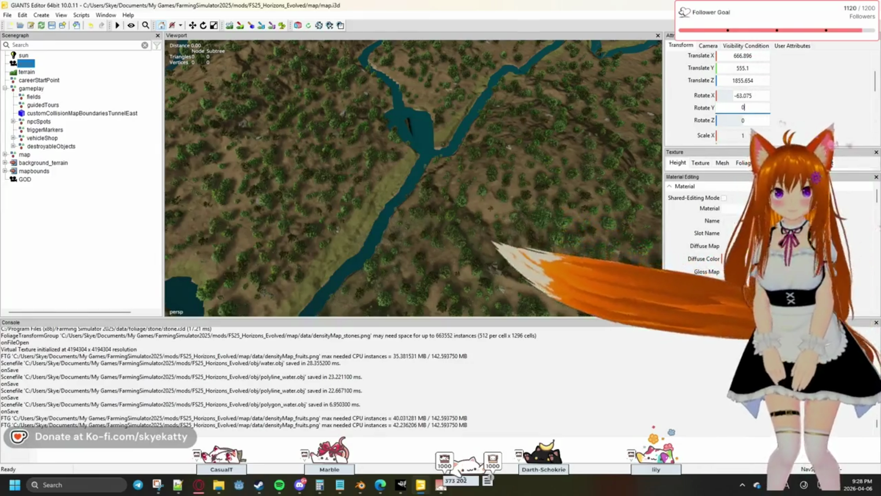
key("Return")
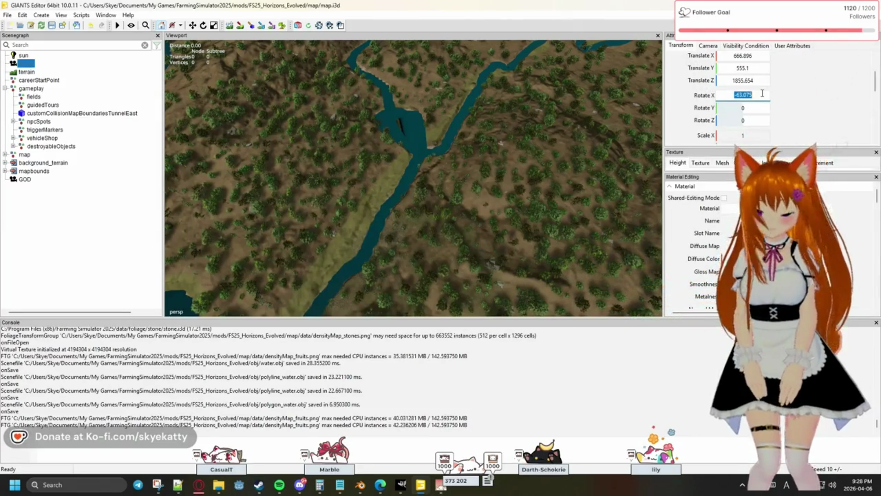
type("90")
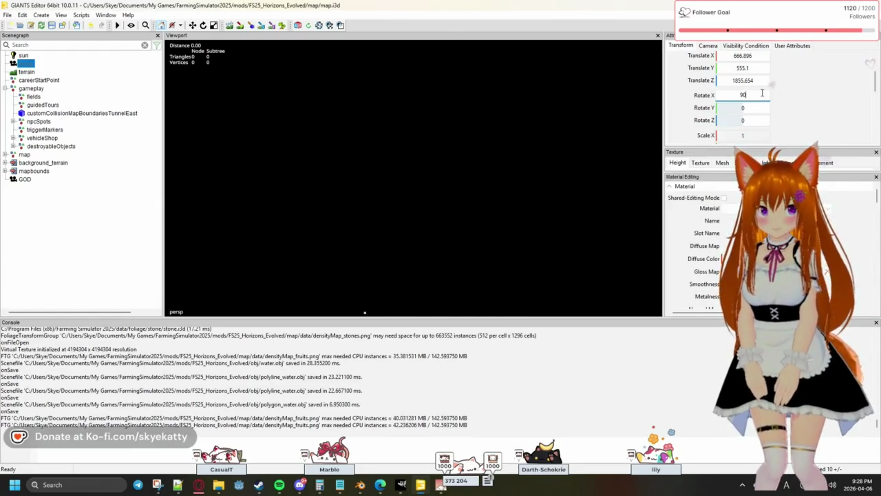
key("BackSpace")
key("BackSpace")
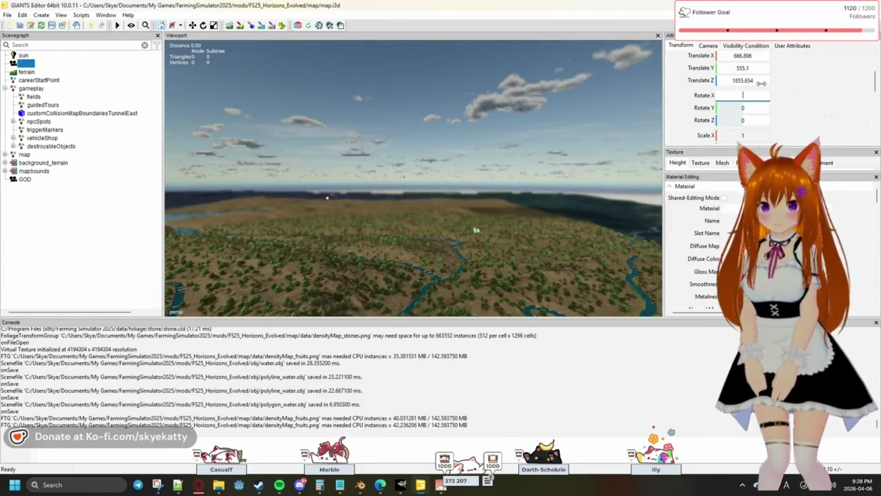
type("-9")
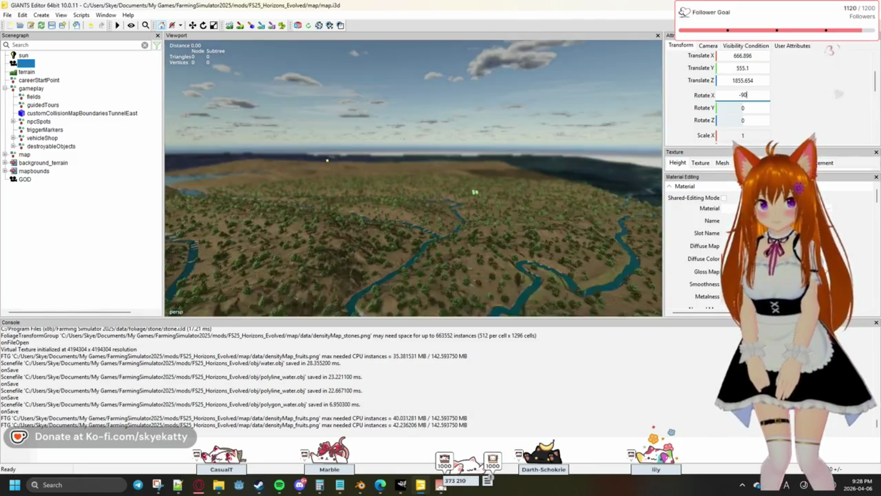
type("0")
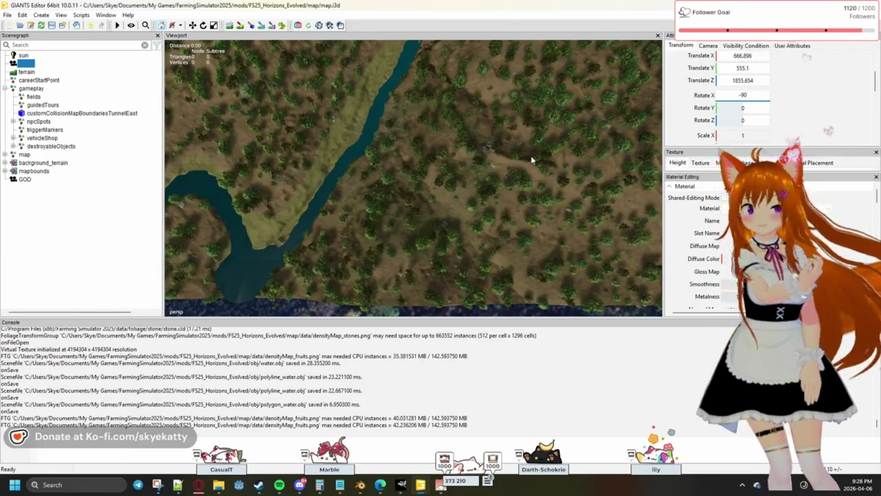
Deselect the camera and fly the top-down view along the river to the bend and the left river and pond
left_click(483, 142)
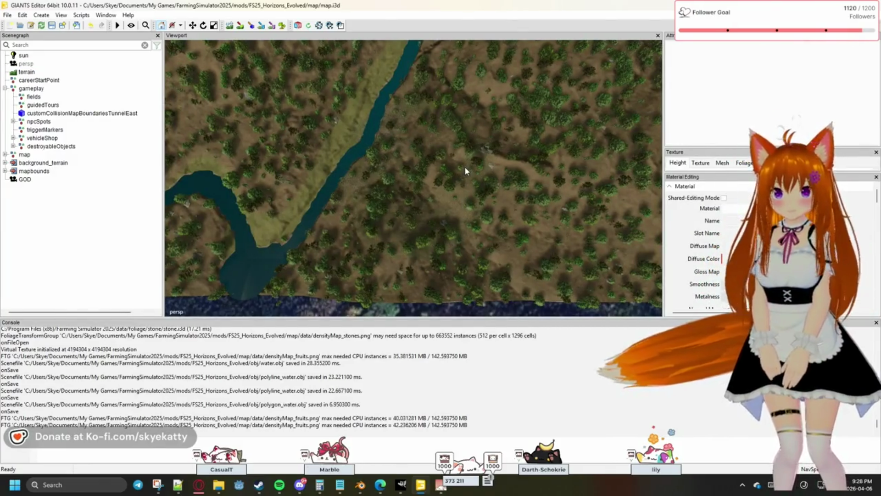
middle_click_drag(463, 151, 449, 298)
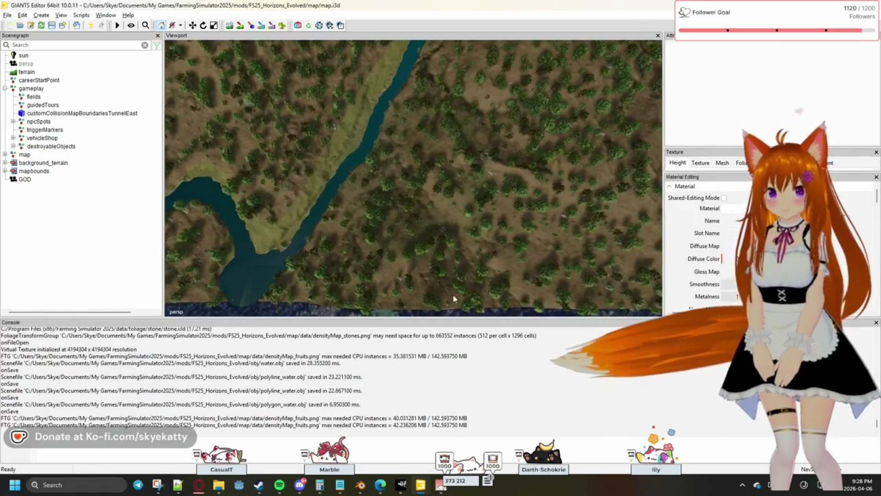
key("w")
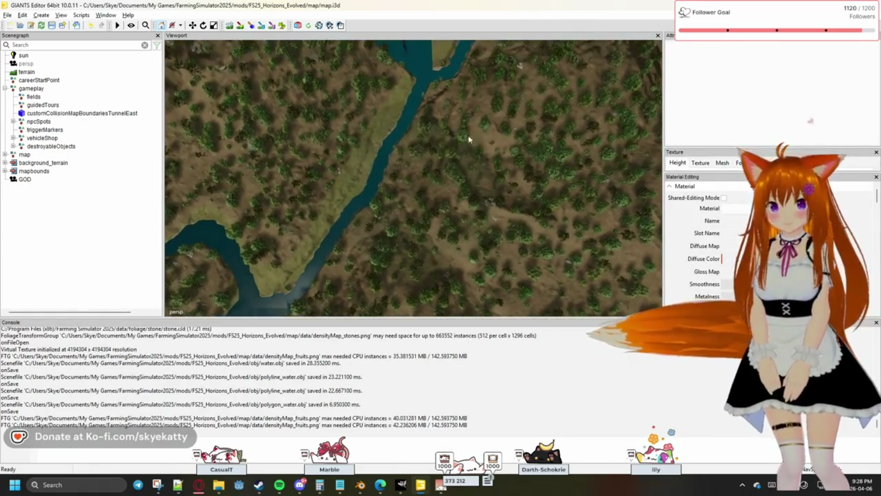
scroll(469, 205, "up", 3)
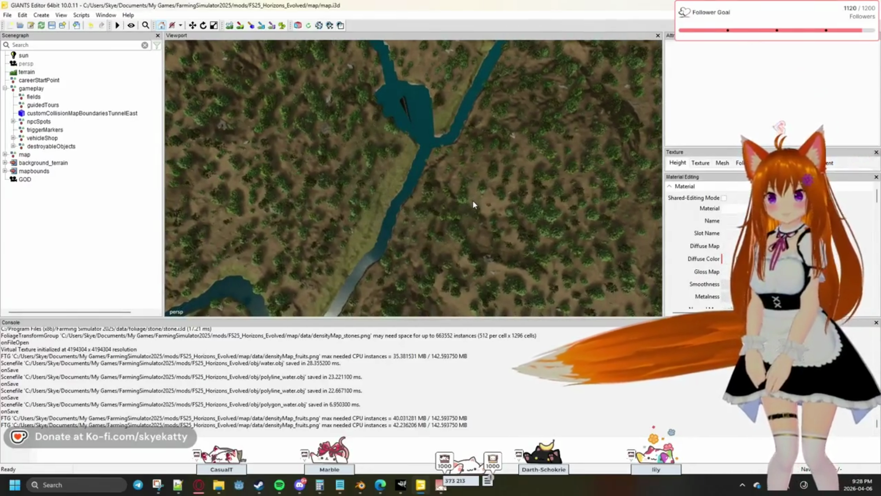
mouse_move(473, 203)
right_mouse_down()
mouse_move(476, 224)
mouse_move(462, 185)
mouse_move(492, 235)
mouse_move(487, 211)
right_mouse_up()
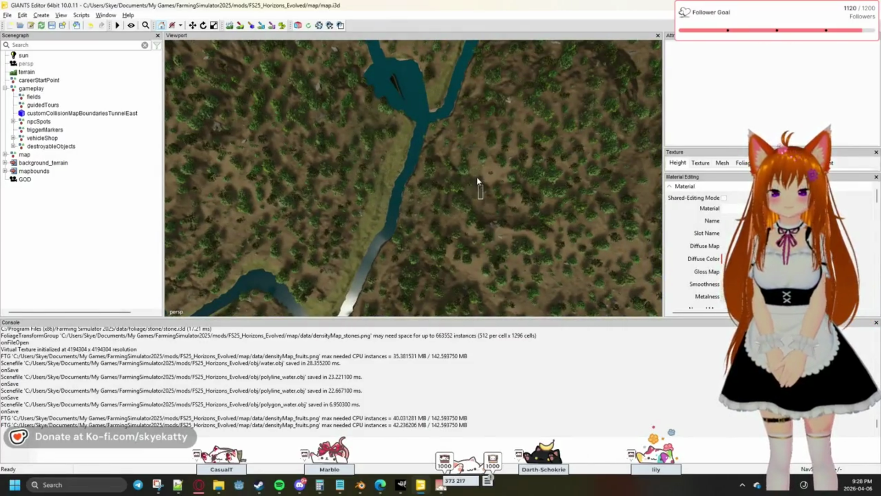
right_click_drag(474, 178, 463, 210)
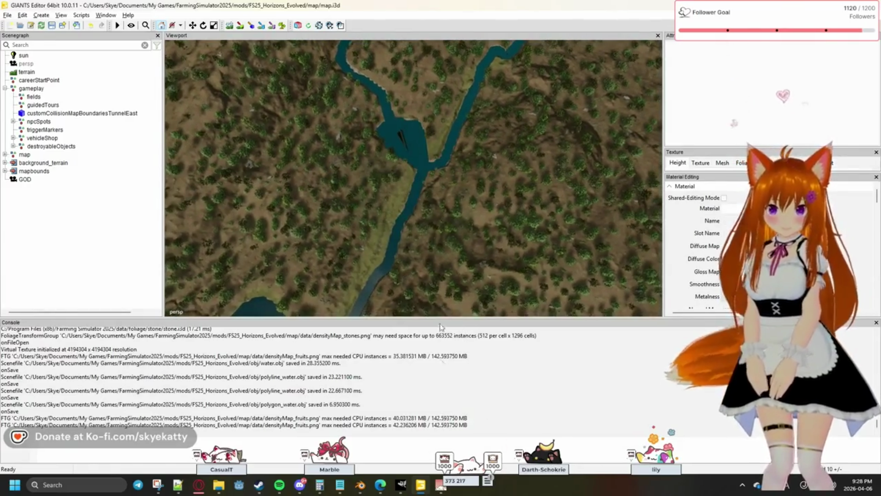
right_click_drag(443, 157, 450, 197)
mouse_move(431, 280)
right_mouse_down()
mouse_move(604, 158)
mouse_move(600, 133)
mouse_move(317, 135)
mouse_move(336, 109)
mouse_move(506, 198)
mouse_move(490, 207)
right_mouse_up()
Pan over Blender's polygon_water mesh while flipping back and forth to the GIANTS Editor terrain for comparison
left_click(358, 489)
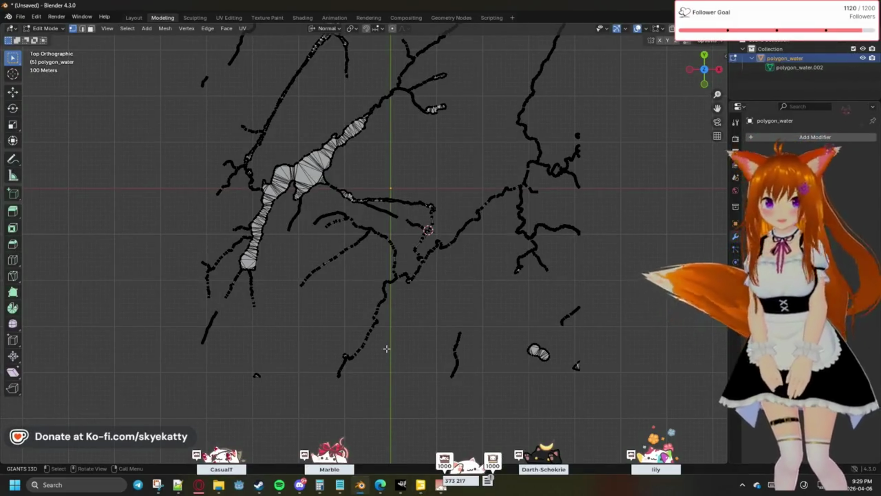
scroll(448, 336, "up", 2)
scroll(448, 337, "down", 4)
scroll(479, 355, "up", 4)
middle_click_drag(479, 355, 450, 230, "shift")
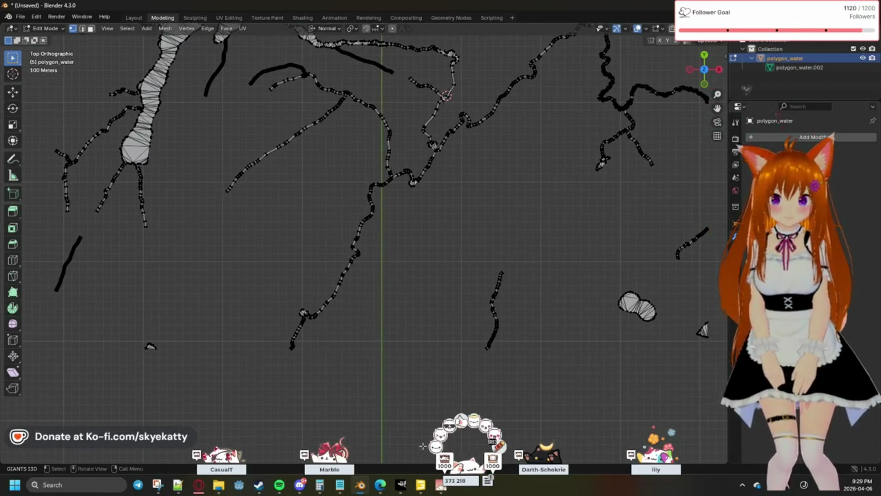
left_click(422, 484)
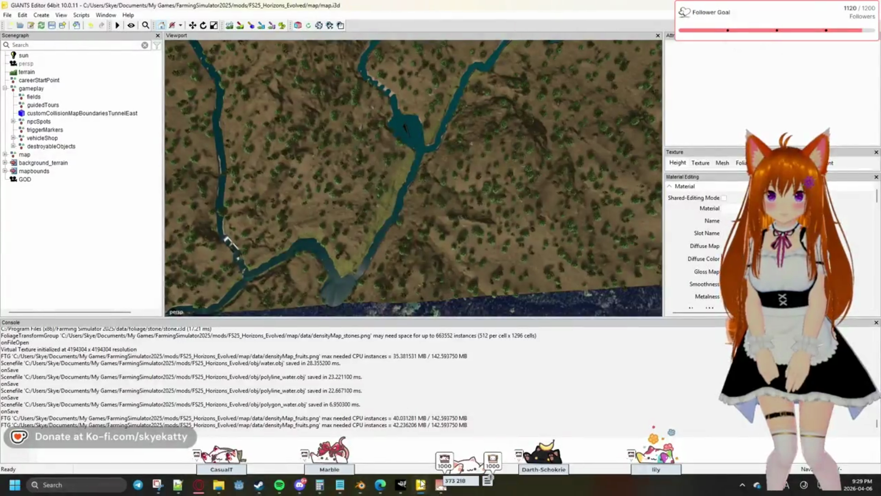
key("alt+Tab")
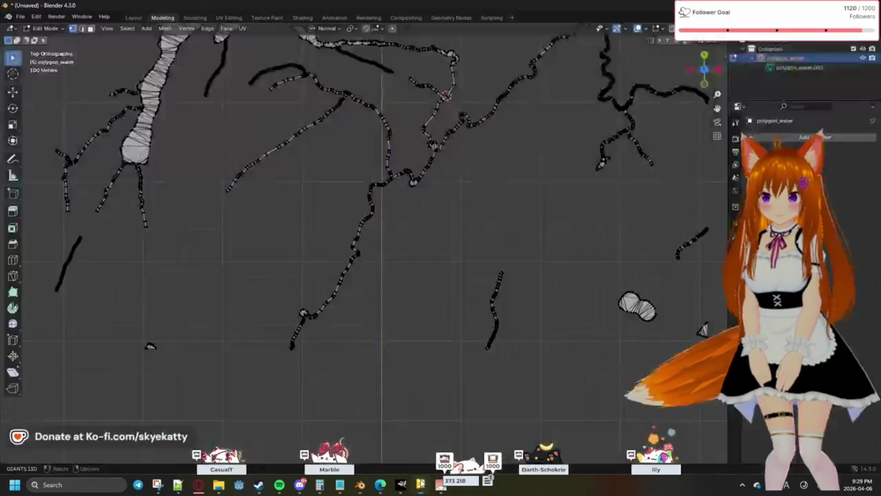
key("alt+Tab")
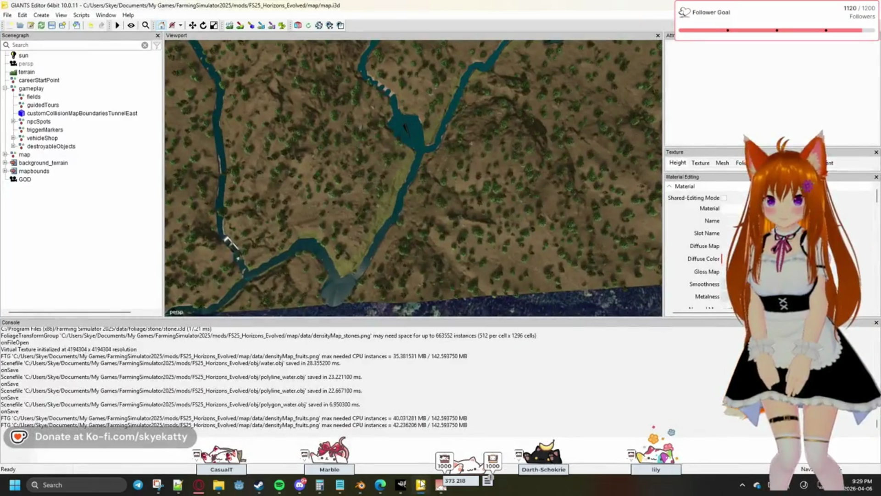
key("alt+Tab")
key("alt+Tab")
key("alt+Tab")
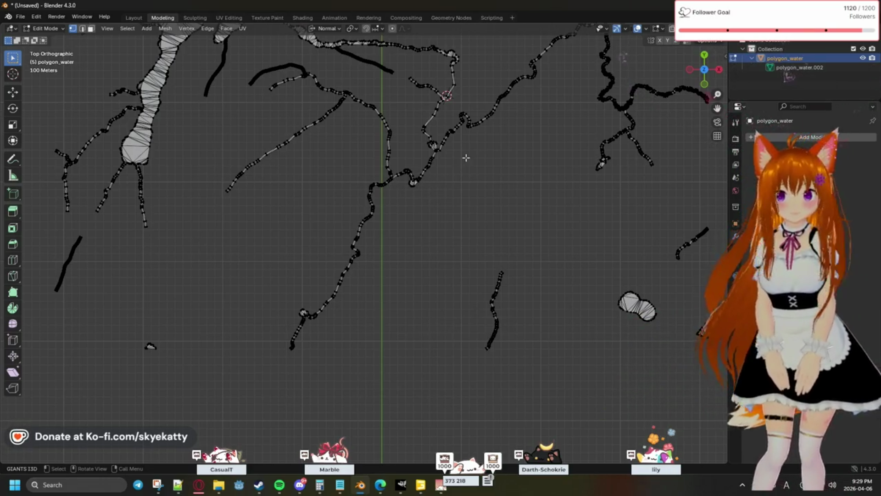
scroll(438, 189, "up", 1)
scroll(448, 207, "up", 1)
scroll(458, 224, "up", 1)
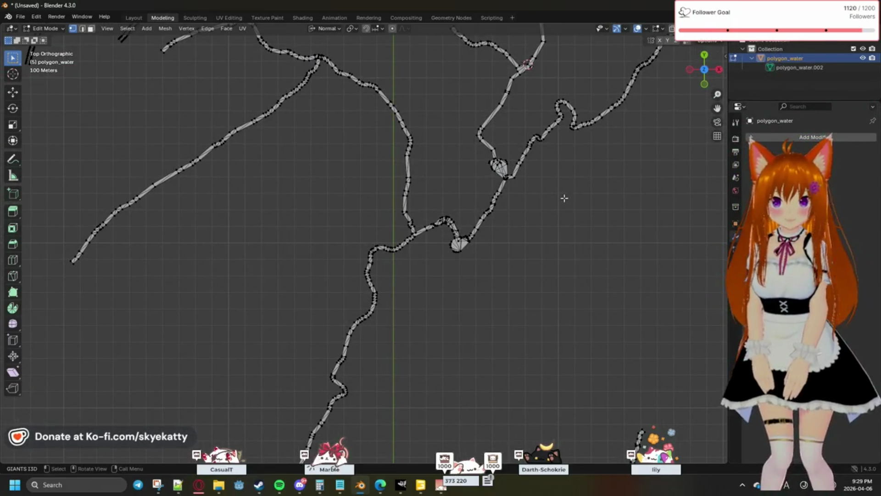
scroll(564, 198, "up", 1)
scroll(564, 195, "up", 1)
scroll(482, 185, "up", 1)
scroll(459, 221, "up", 1)
scroll(459, 221, "up", 1)
scroll(468, 220, "up", 1)
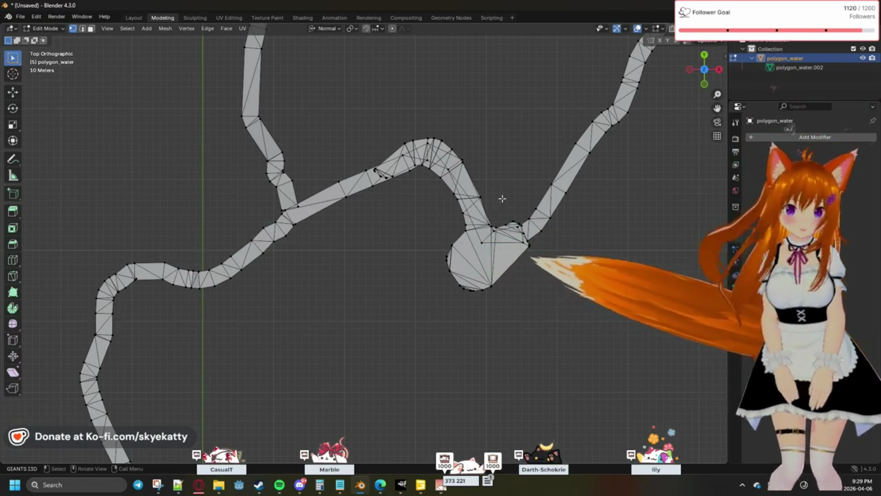
scroll(461, 220, "up", 4)
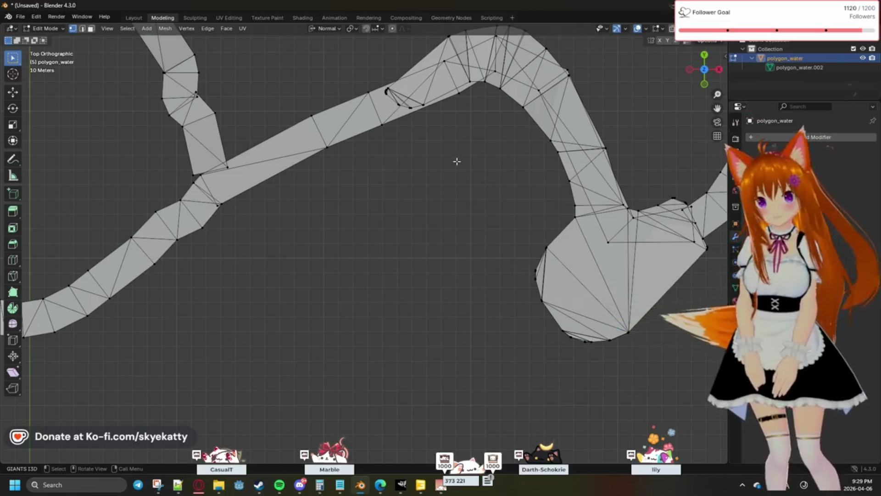
Inspect the river mesh edge-on, return to Top Orthographic and pan to the junction with overlapping stray faces
middle_click_drag(472, 159, 393, 190, "shift")
middle_click_drag(535, 135, 419, 246)
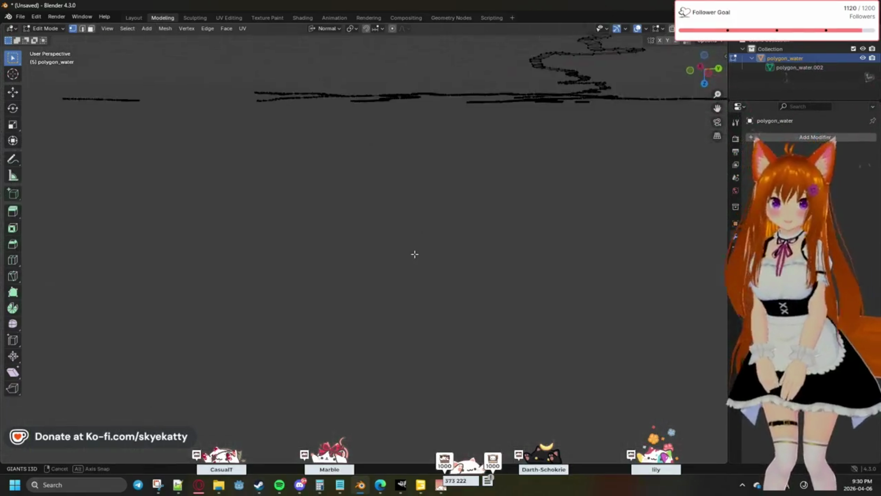
left_click(703, 84)
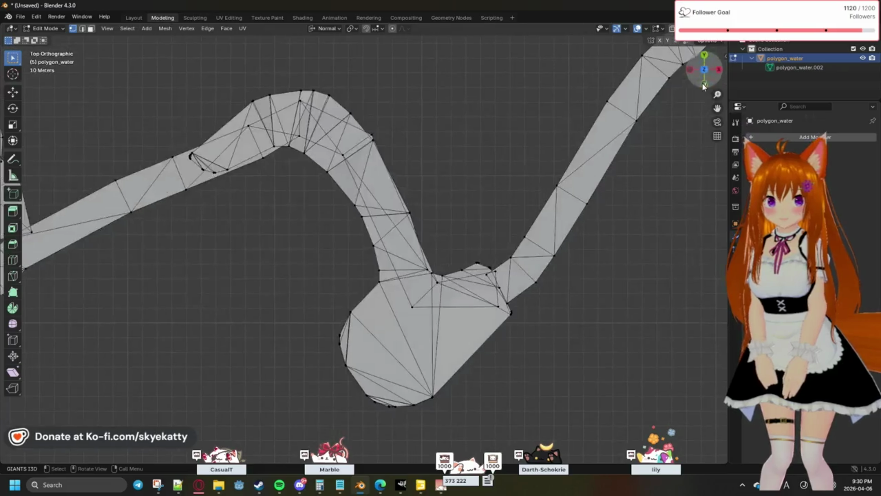
mouse_move(616, 108)
middle_mouse_down("shift")
mouse_move(450, 199)
mouse_move(498, 213)
mouse_move(498, 252)
middle_mouse_up("shift")
scroll(487, 258, "up", 2)
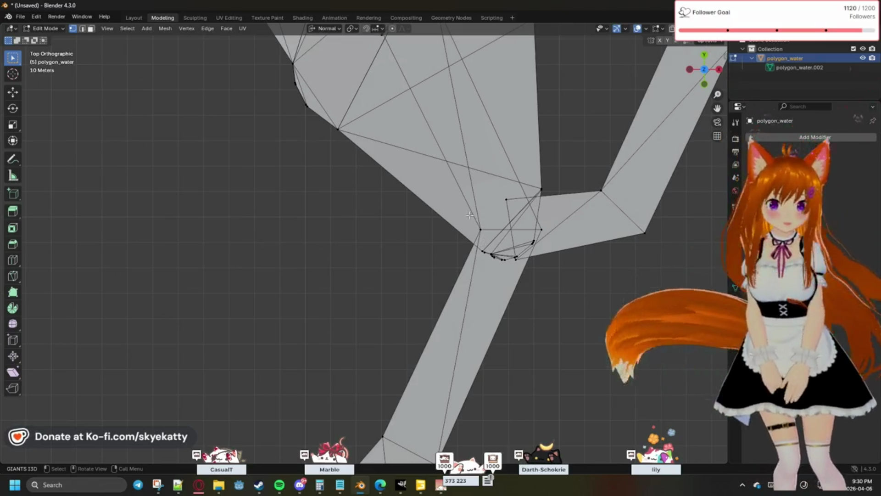
scroll(516, 241, "up", 2)
scroll(562, 266, "up", 1)
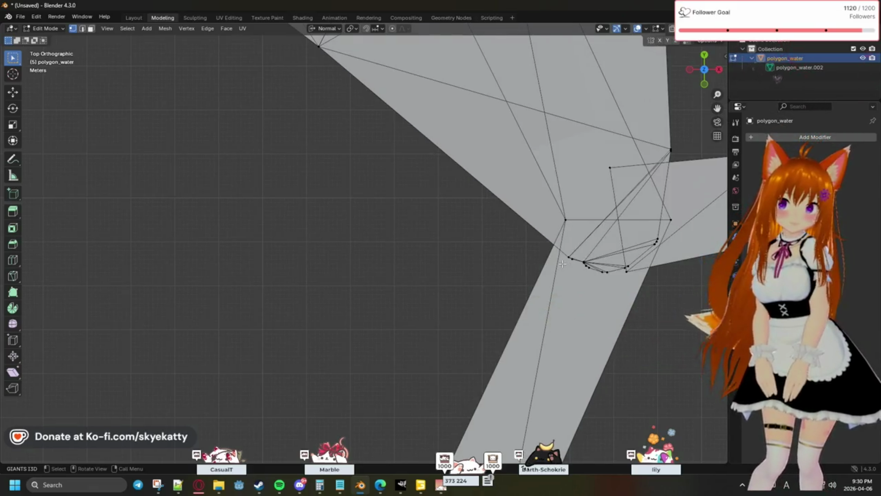
Merge the two stray river-junction vertices at their center, then select the upper-left corner vertex
left_click(566, 220)
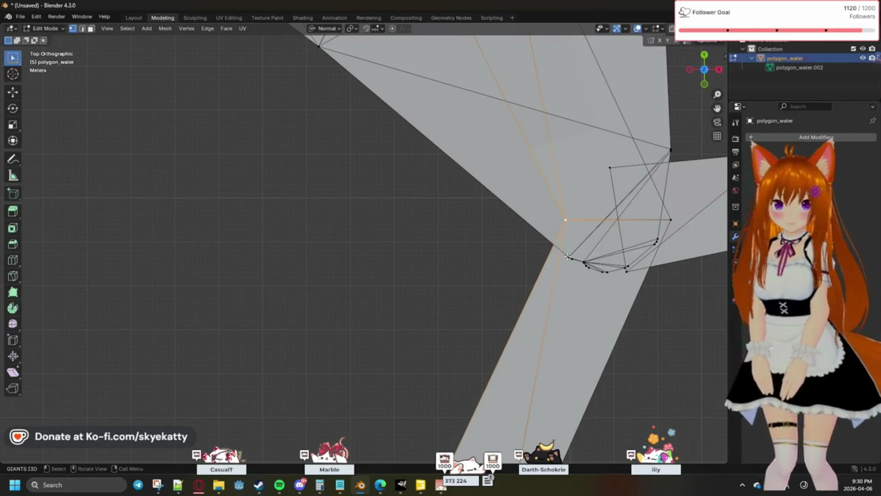
key("alt+a")
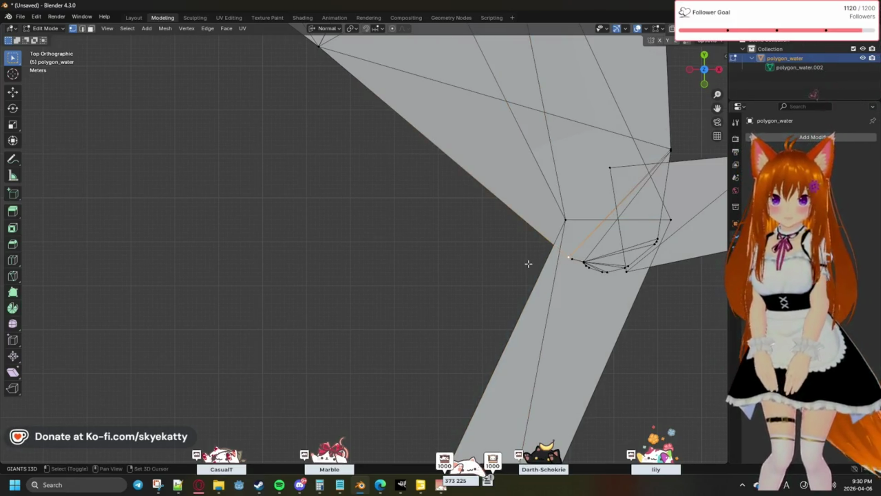
left_click(571, 260)
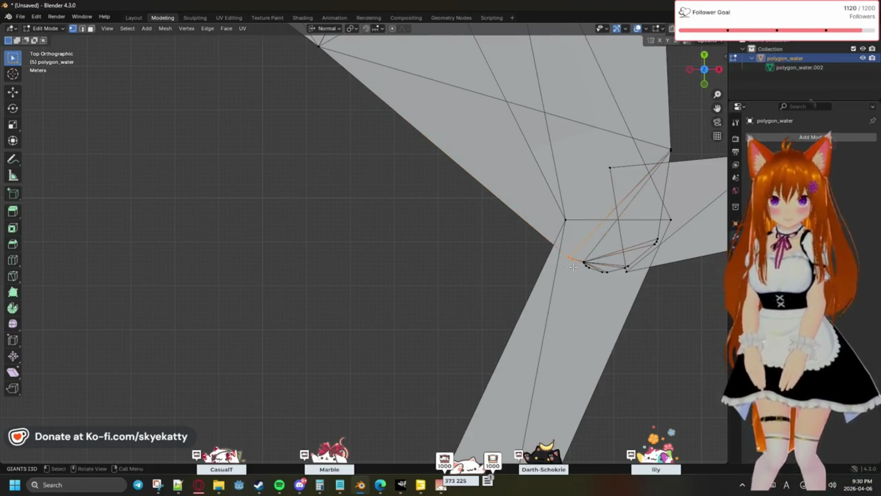
key("m")
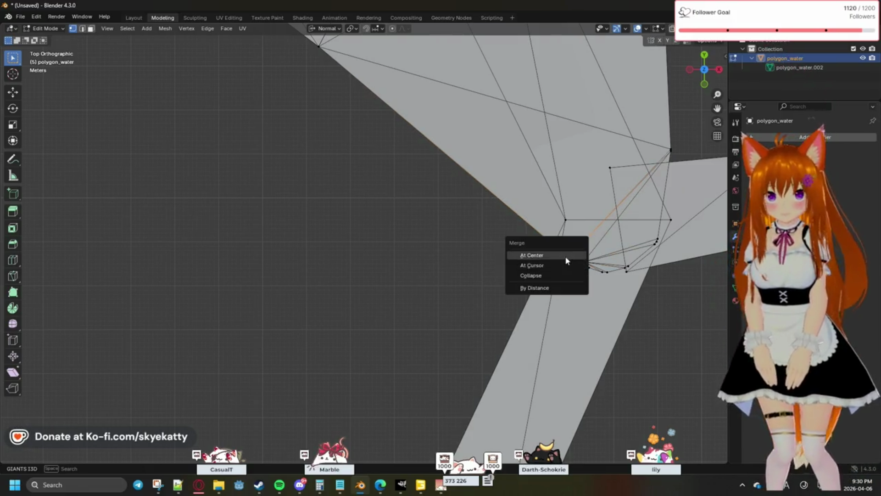
left_click(565, 256)
scroll(502, 224, "down", 1)
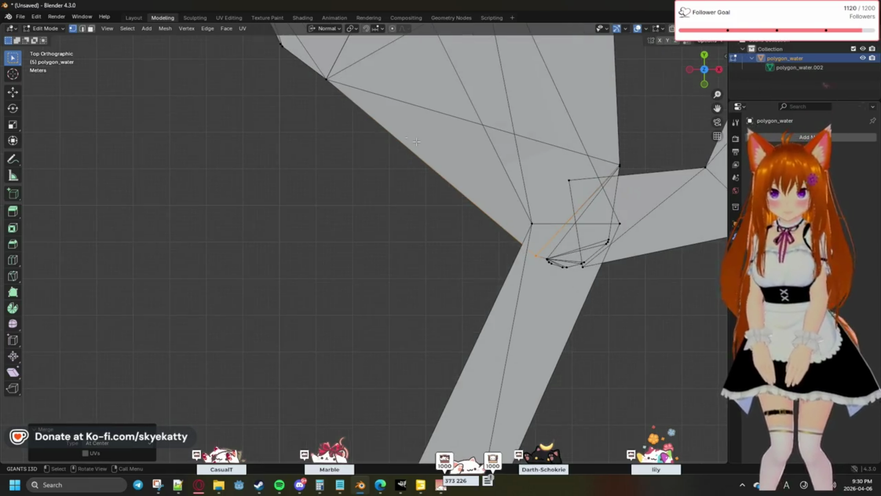
left_click(328, 77, "shift")
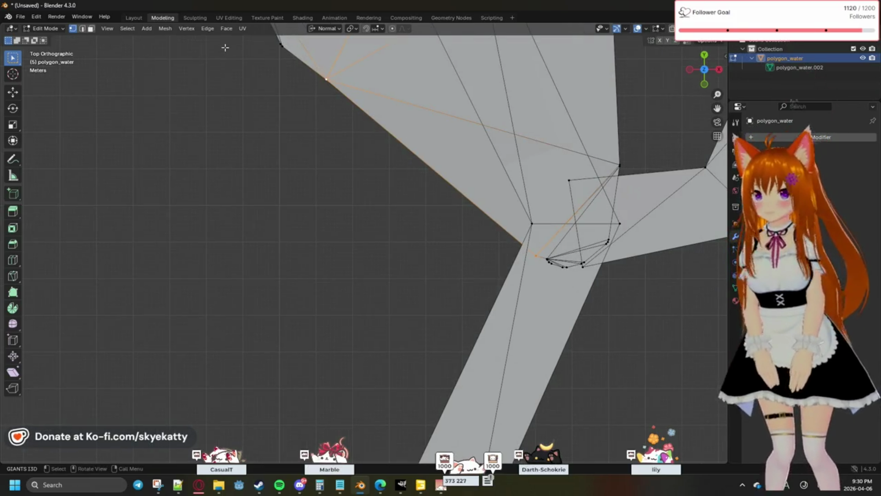
left_click(187, 28)
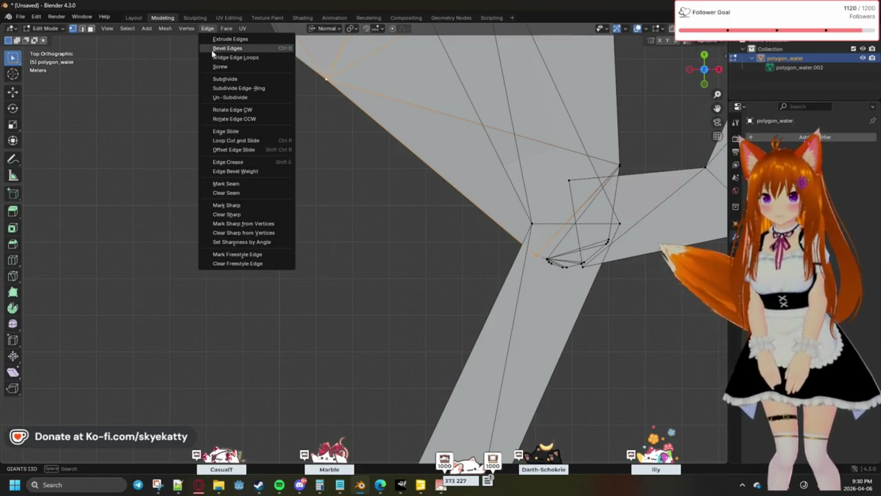
Subdivide the long left bank edge into the junction with 10 evenly spaced cuts
left_click(208, 29)
left_click(207, 28)
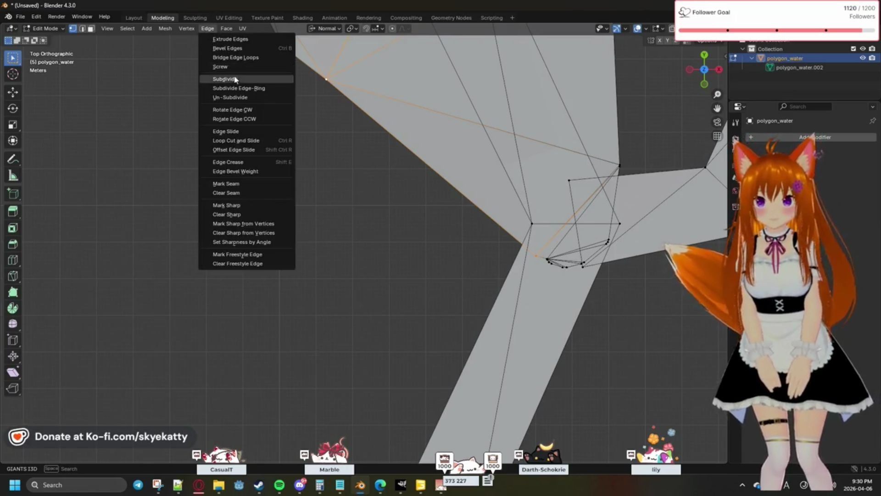
left_click(226, 79)
left_click_drag(107, 393, 148, 392)
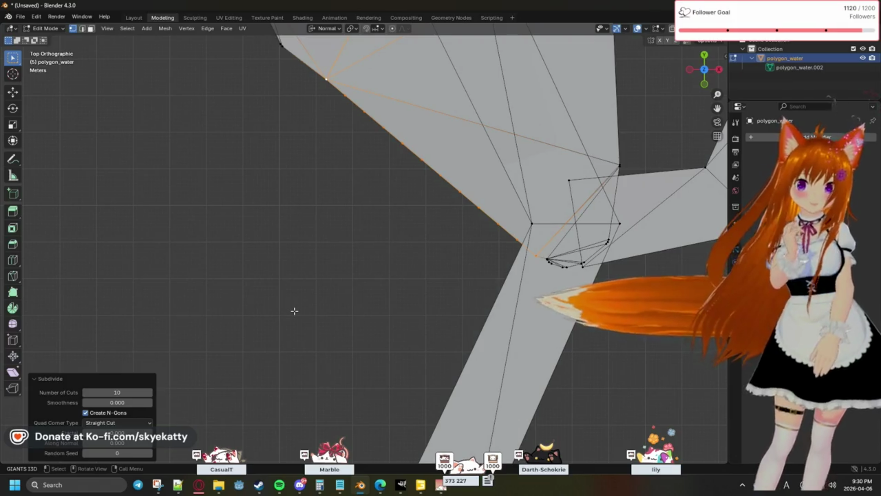
Select the junction vertex and snap the 3D cursor onto it with Cursor to Selected
left_click(382, 276)
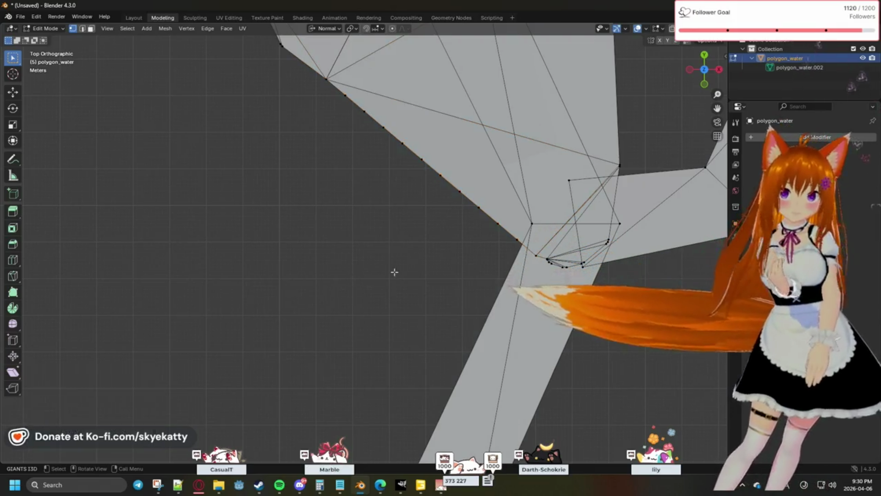
left_click(502, 235, "alt")
left_click(466, 270)
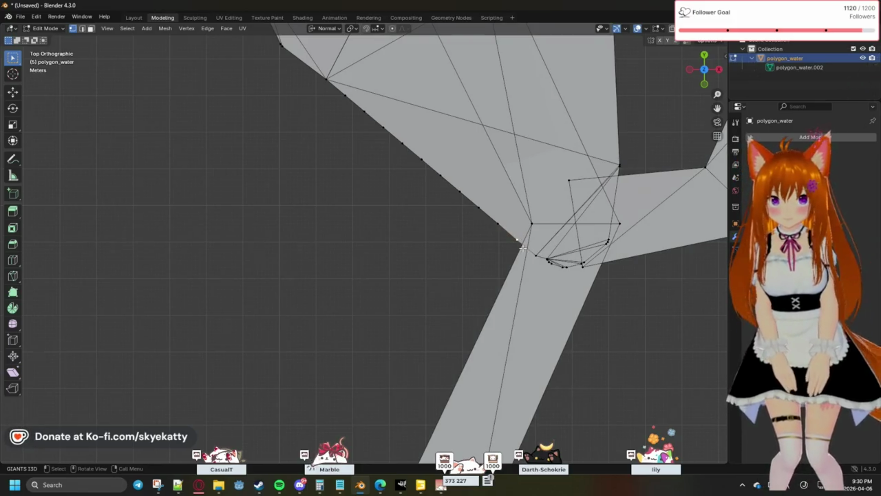
key("shift+s")
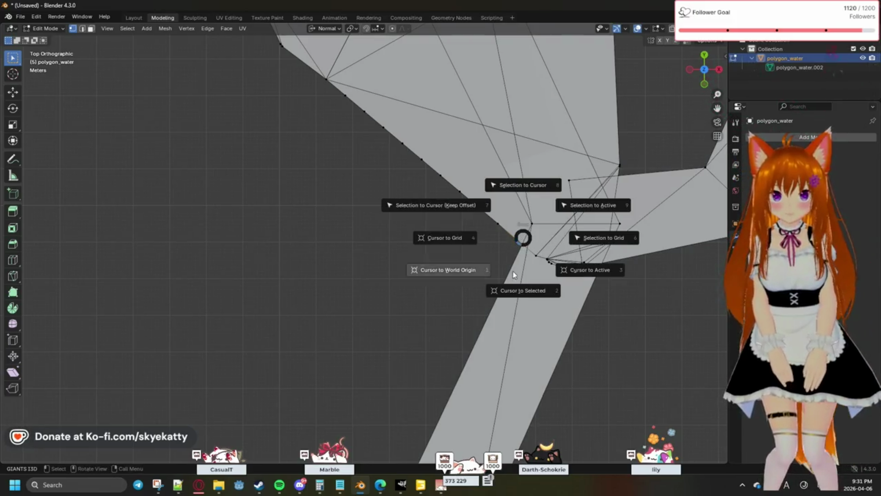
left_click(514, 214)
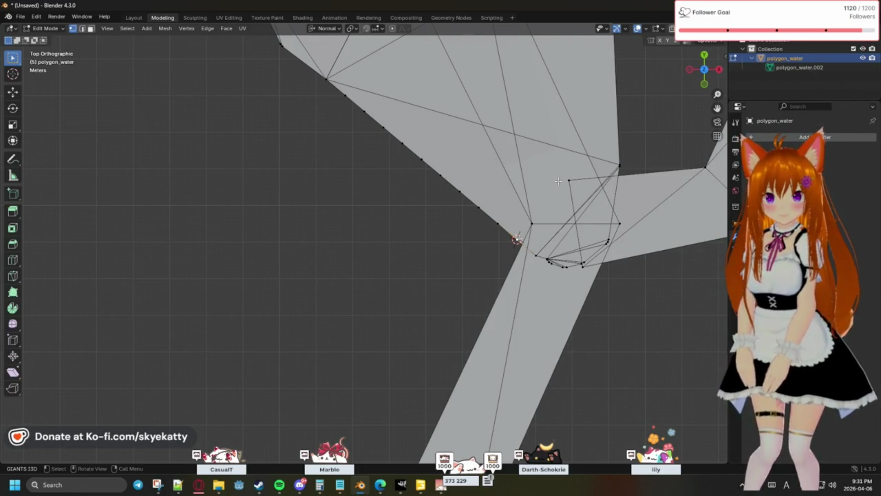
Merge the right-side junction vertex pair at center and pick the stray-face and right-hand vertices
left_click(618, 167)
key("m")
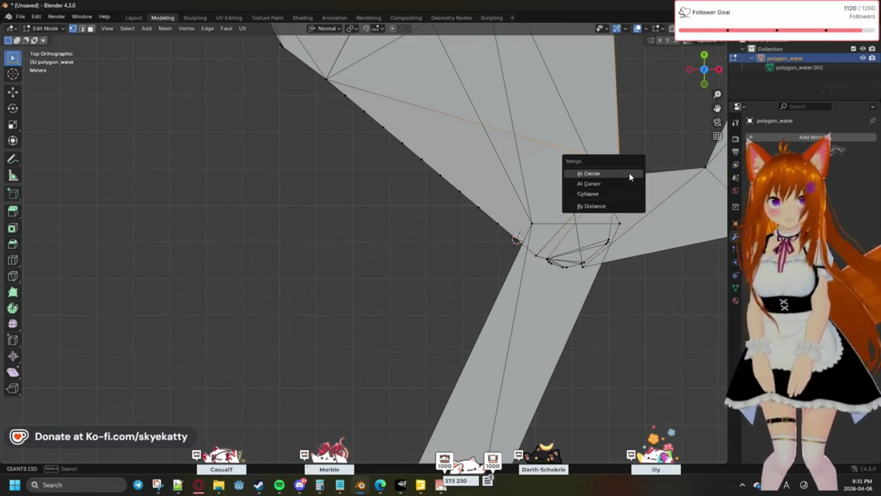
left_click(623, 173)
left_click(570, 179)
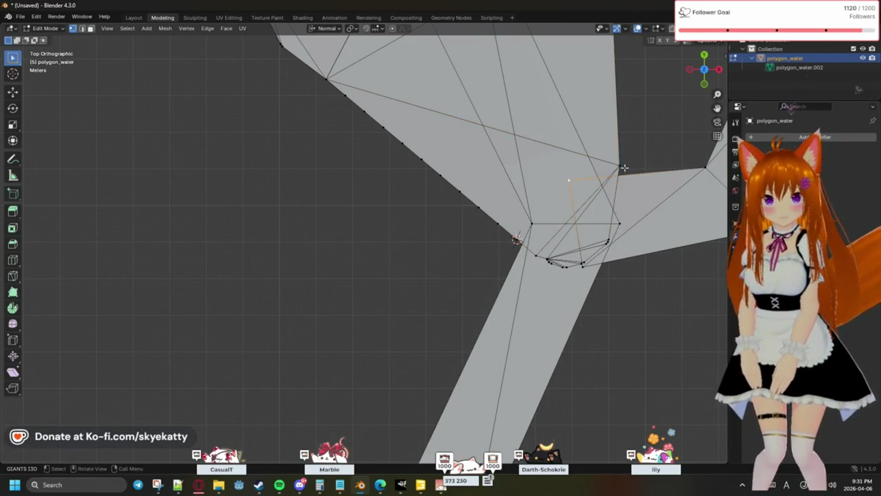
left_click(622, 168, "shift")
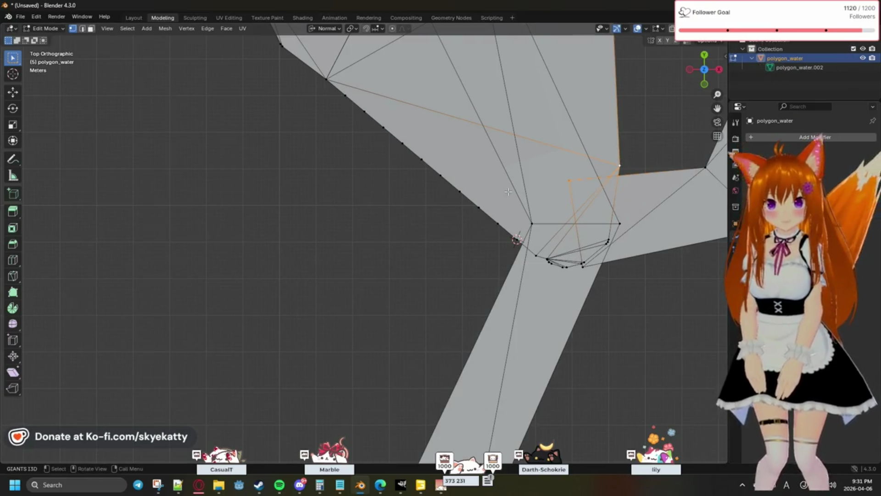
key("alt+a")
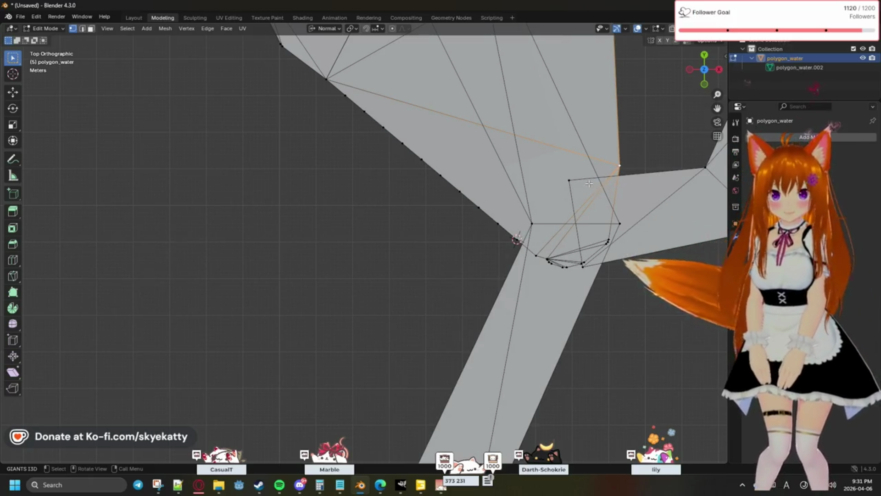
Place the 3D cursor on the upper corner vertex and merge the stray vertices onto it with At Cursor
key("shift+s")
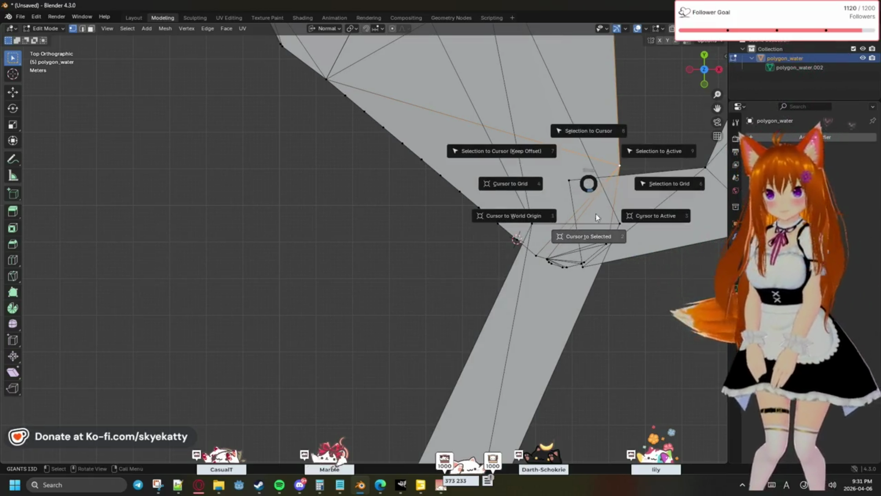
left_click(600, 212)
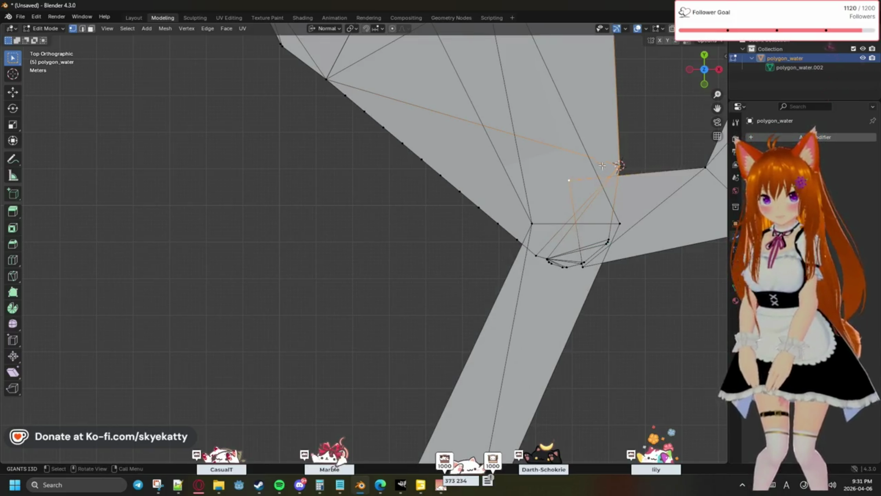
key("m")
left_click(581, 172)
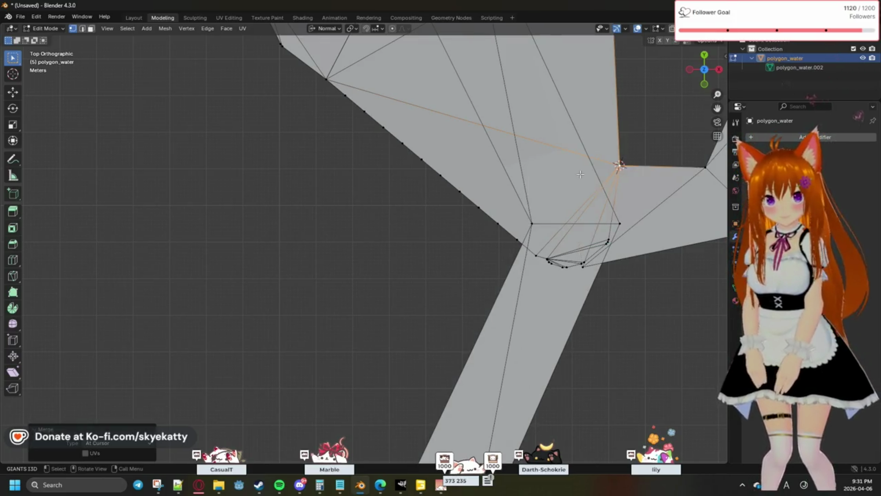
key("alt+a")
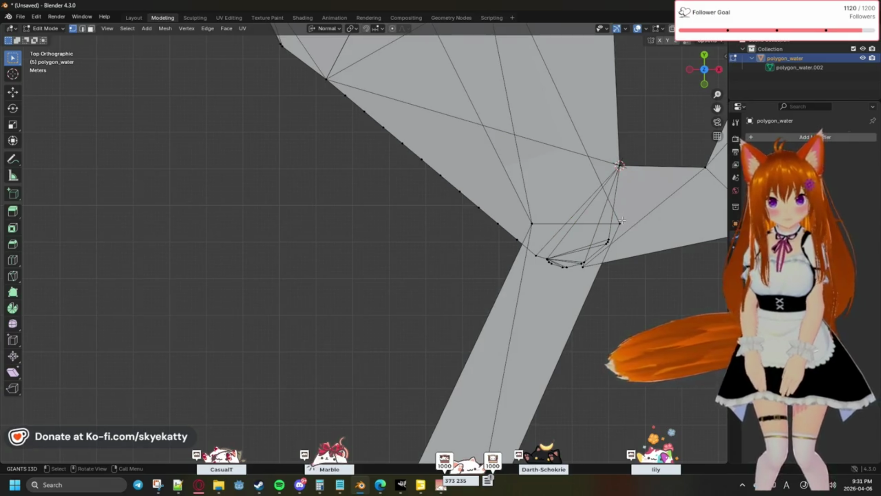
left_click(622, 222)
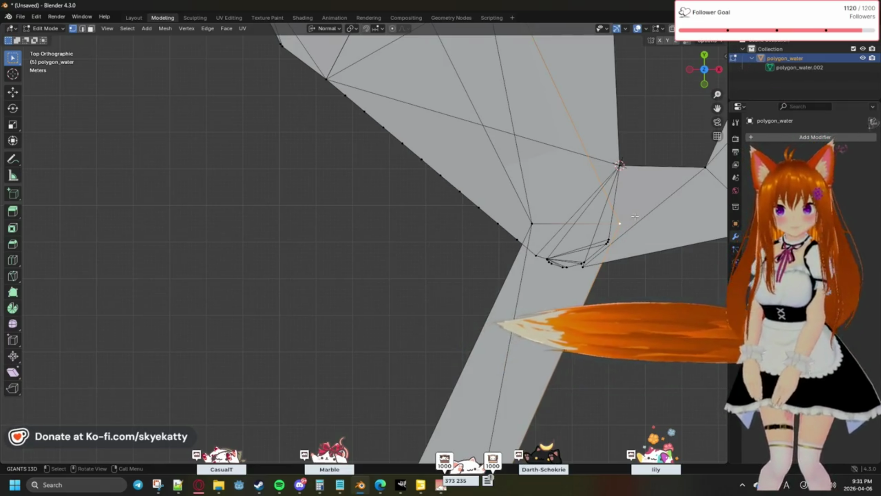
Select the loose boundary edges and box-select the vertex cluster at the lower junction
left_click(609, 255, "shift")
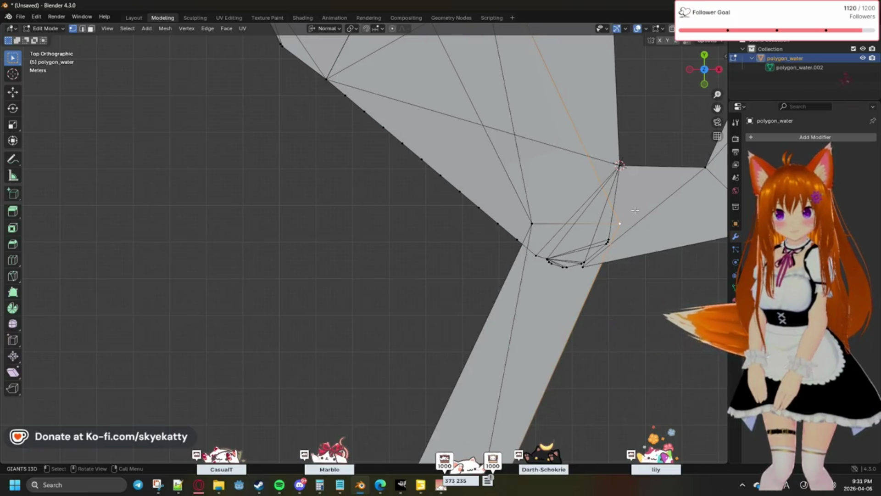
left_click(582, 264, "shift")
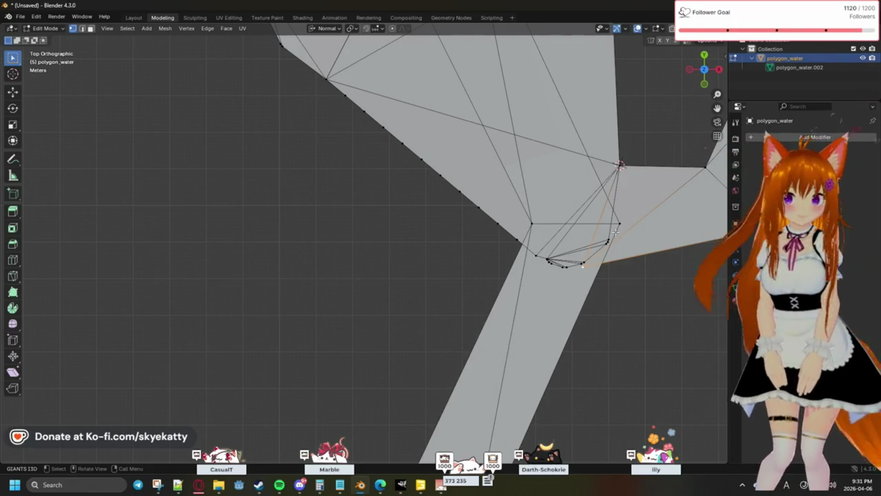
left_click(610, 251, "shift")
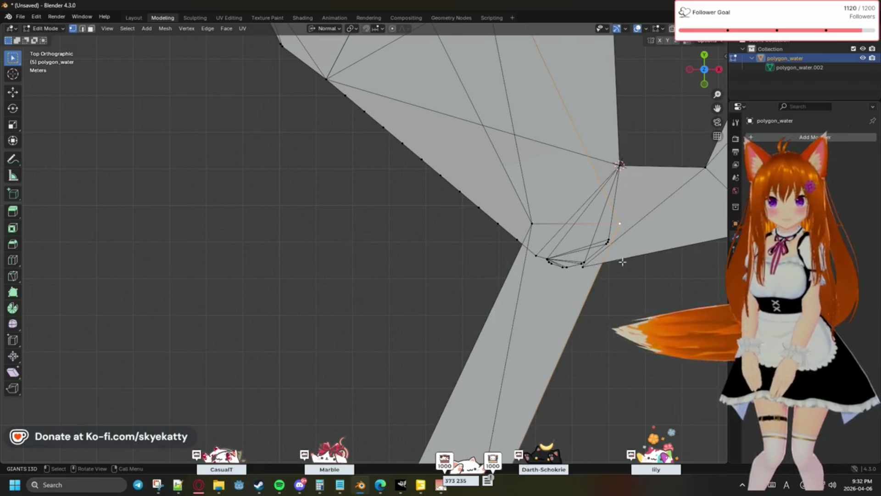
left_click_drag(602, 265, 603, 268)
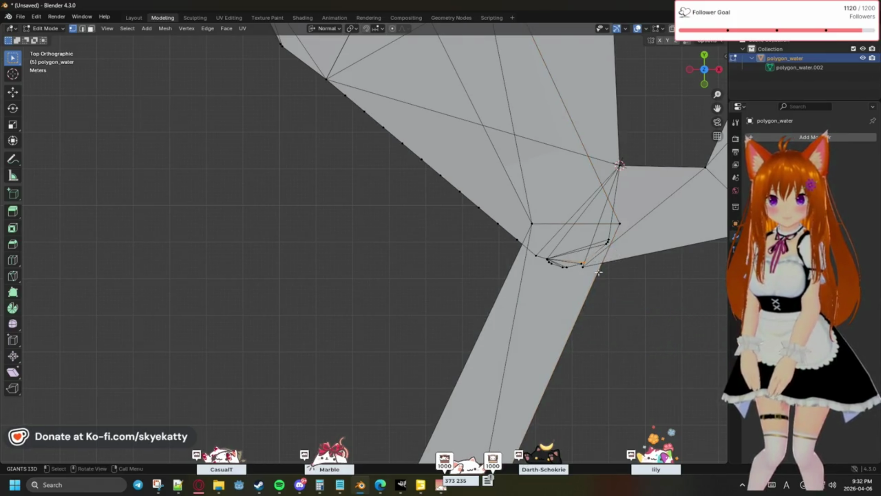
left_click_drag(624, 222, 625, 222)
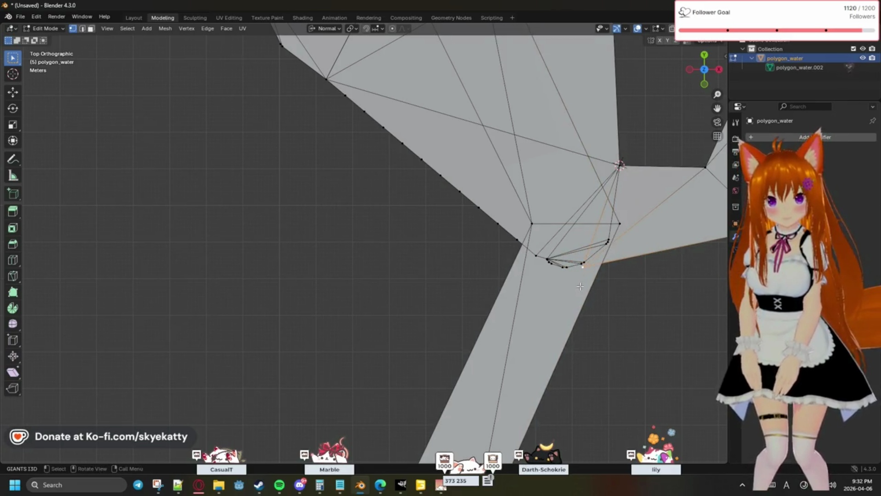
Merge the lower-junction vertices at center, undo it, then select the right branch's lower boundary edges
left_click_drag(635, 206, 636, 210)
key("m")
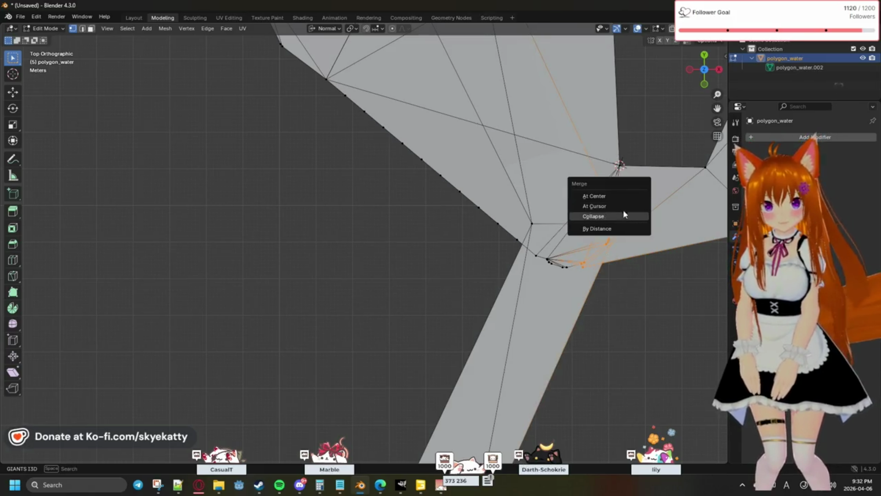
left_click(595, 196)
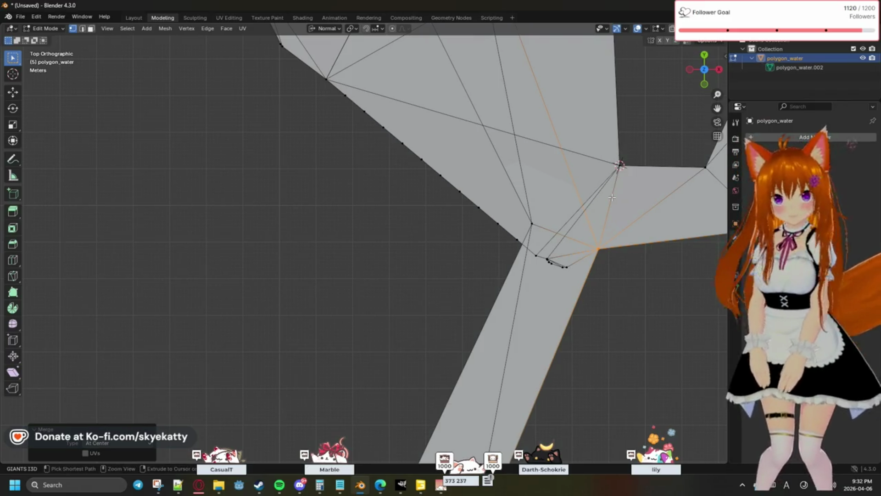
scroll(611, 198, "down", 1)
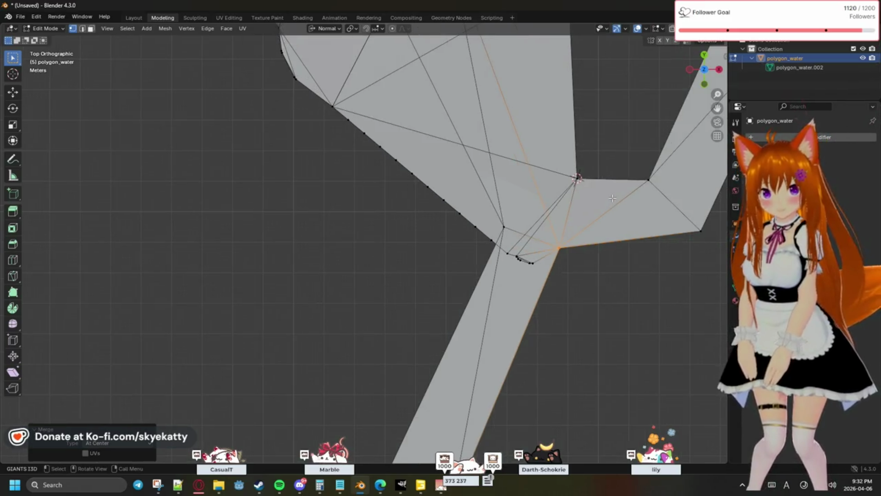
key("ctrl+z")
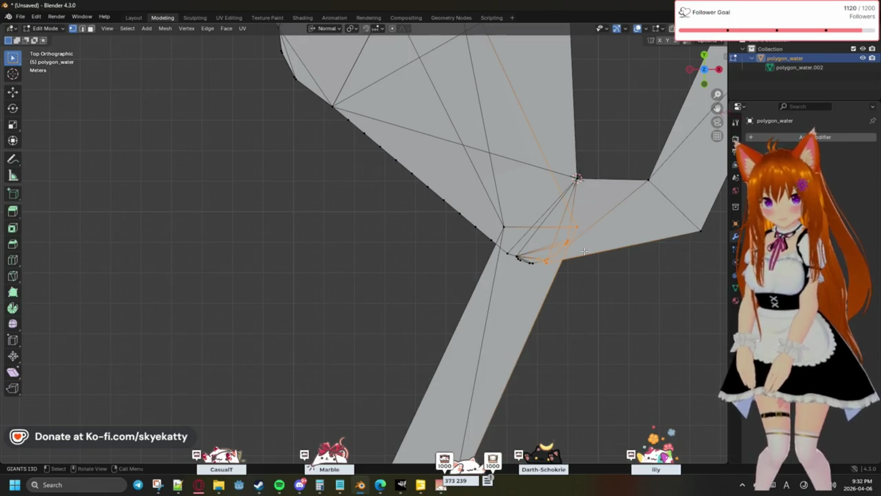
left_click(571, 256)
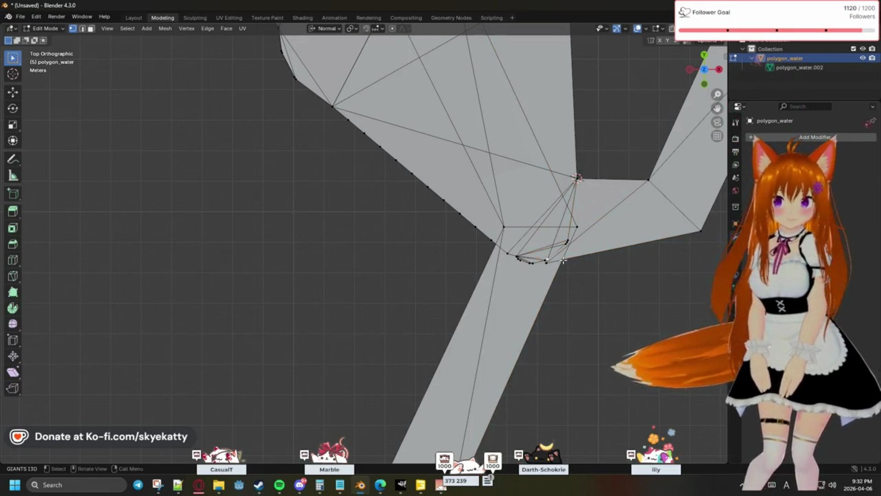
middle_click_drag(586, 295, 558, 219, "shift")
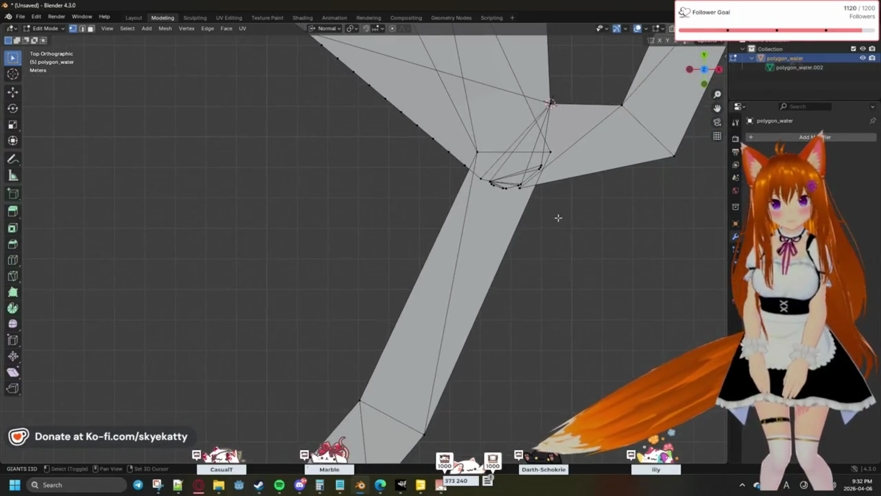
left_click(641, 161, "ctrl")
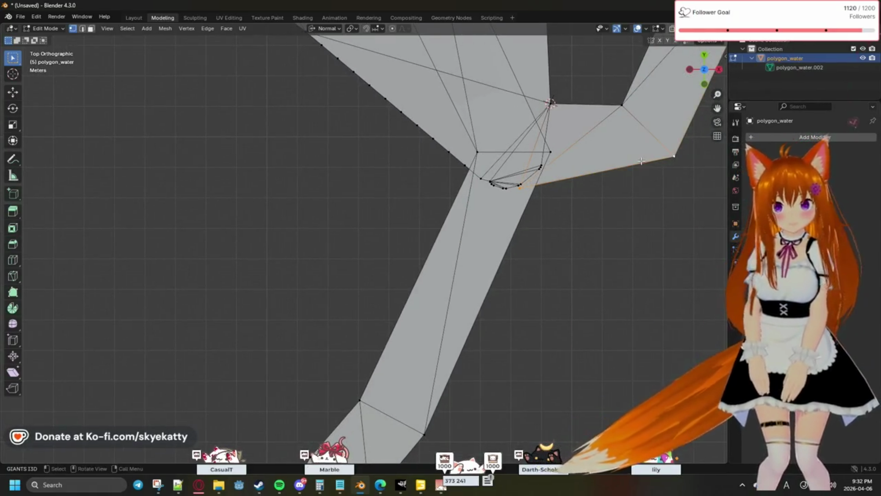
Subdivide the right branch's lower bank edge with 10 cuts and recentre the view on the junction
left_click(207, 28)
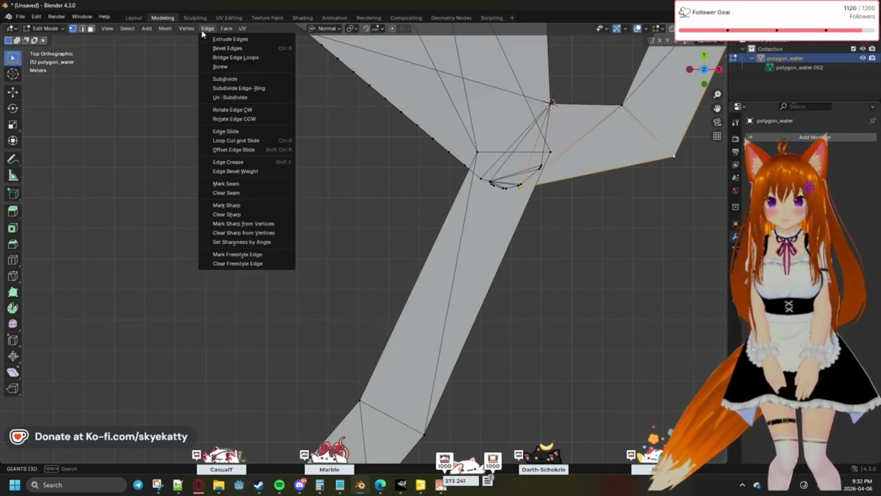
left_click(248, 79)
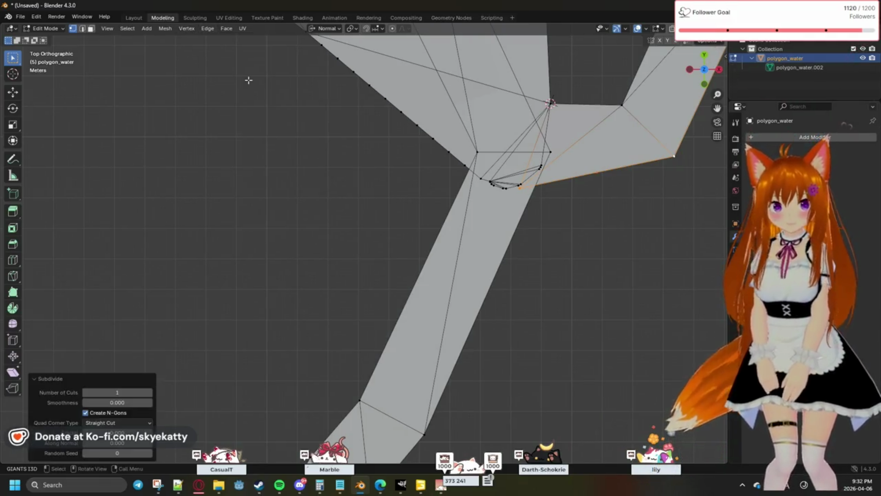
left_click(118, 392)
type("10")
key("Return")
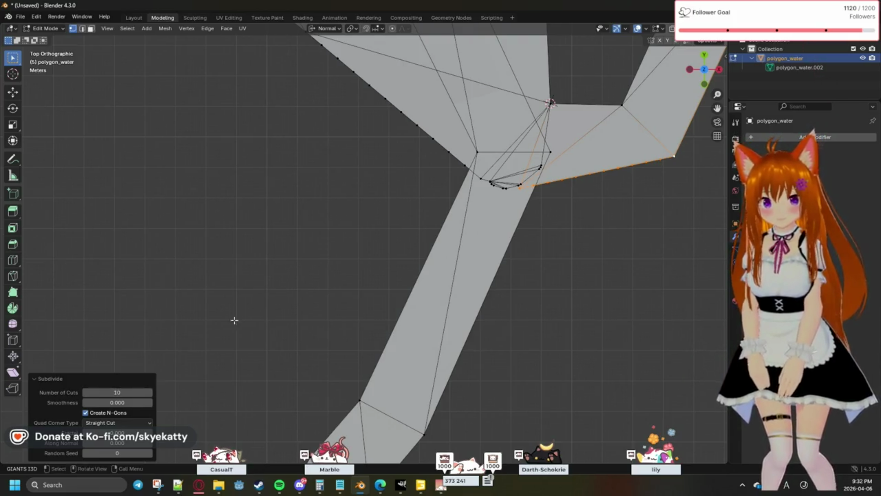
scroll(527, 256, "up", 2)
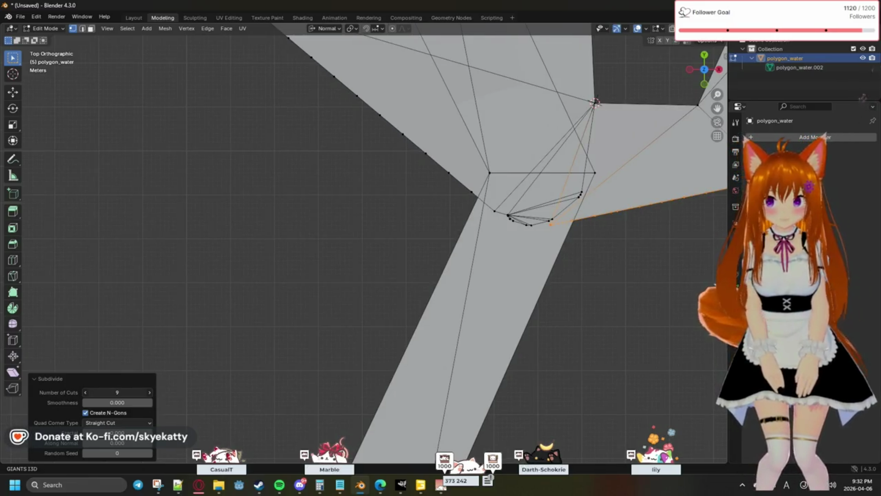
middle_click_drag(569, 256, 415, 289, "shift")
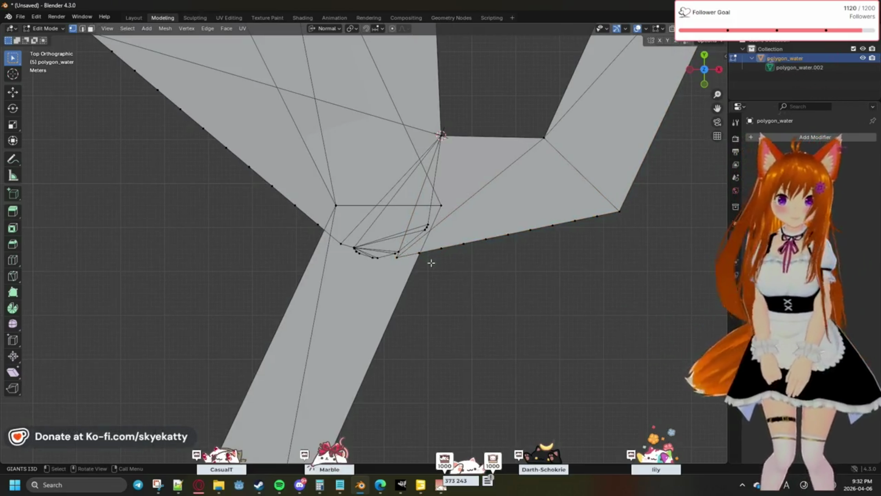
key("shift+s")
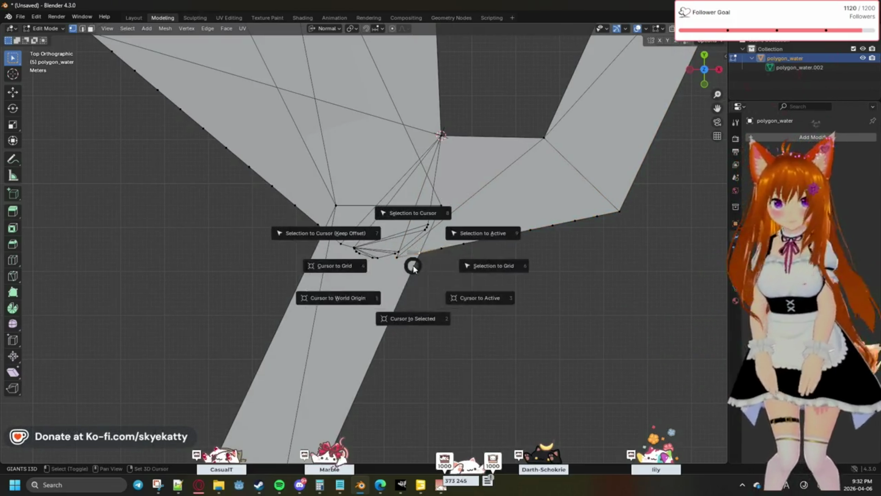
Snap the 3D cursor to the junction vertex and merge the right vertex cluster onto it with At Cursor
left_click(393, 299)
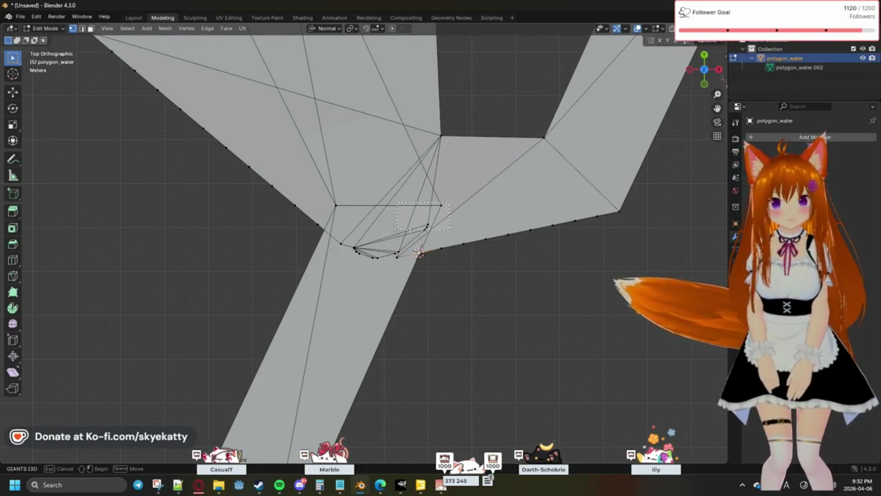
left_click(408, 260)
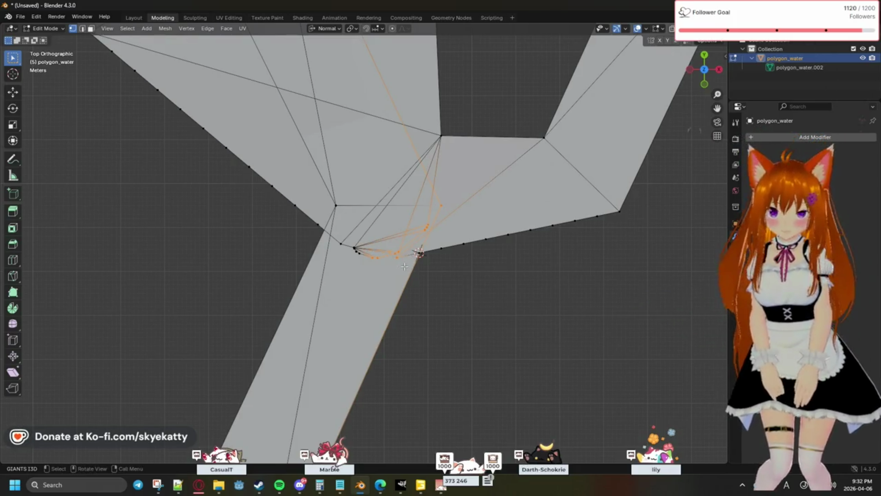
key("m")
left_click(391, 273)
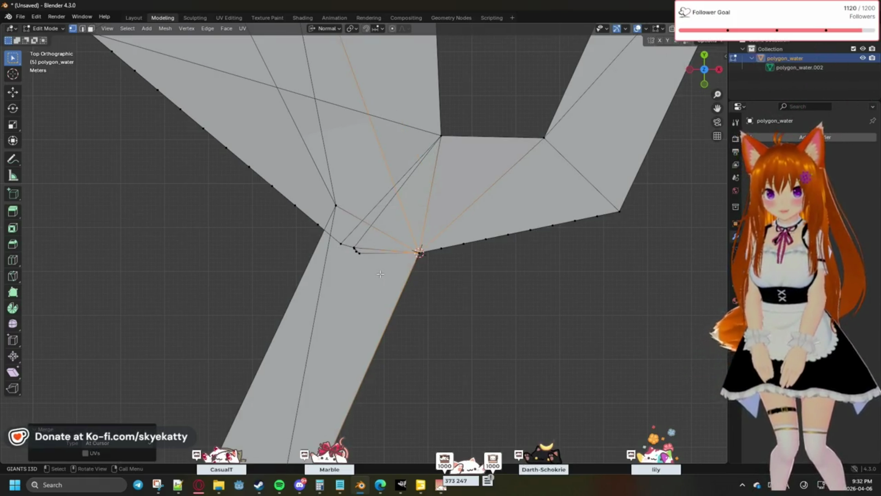
left_click(315, 225)
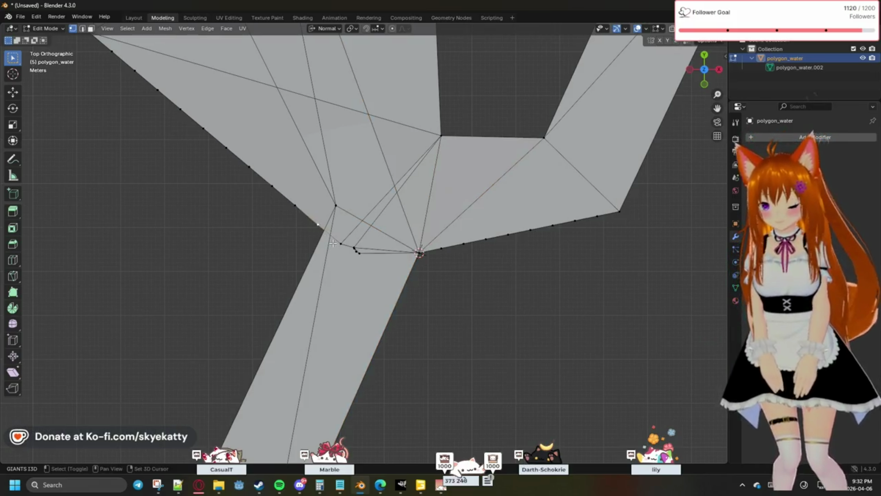
Box-select the remaining left stray vertices and merge them at center so the junction meets at one point
key("shift+s")
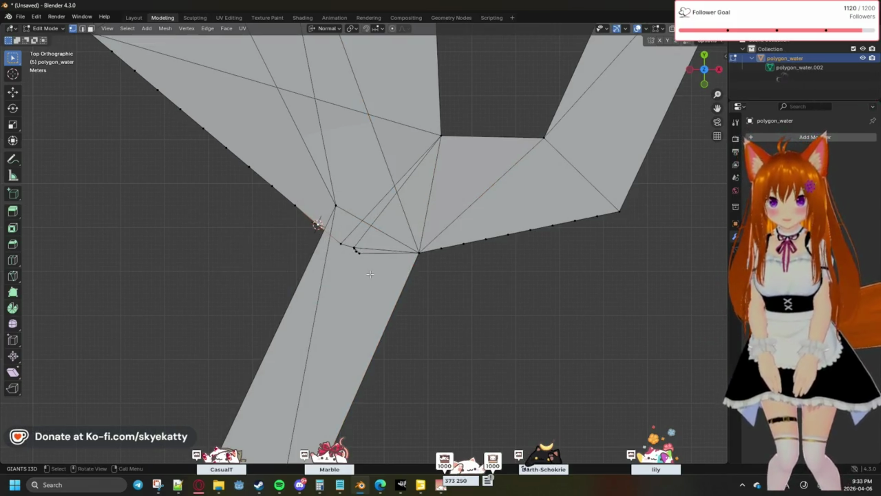
left_click_drag(316, 186, 315, 187)
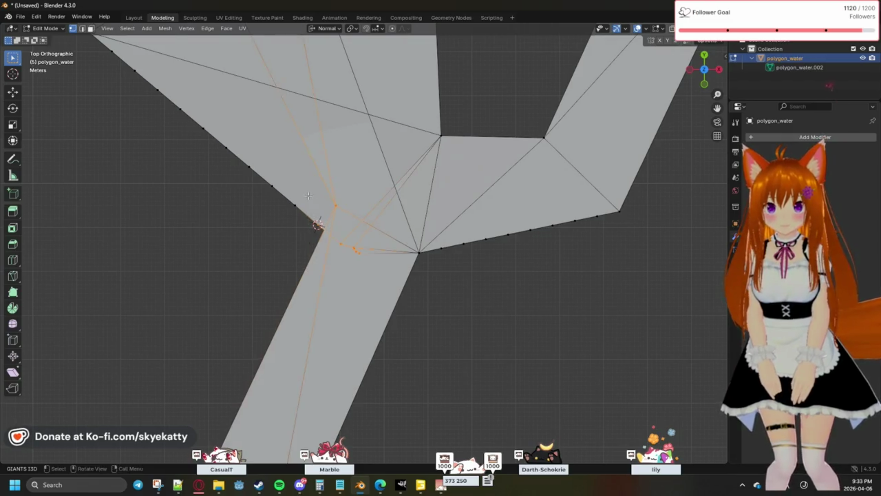
key("m")
left_click(316, 195)
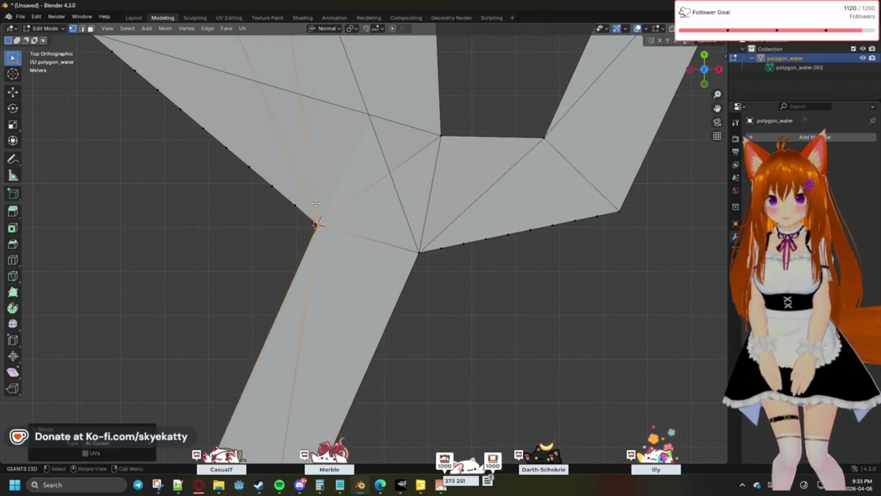
left_click(344, 186)
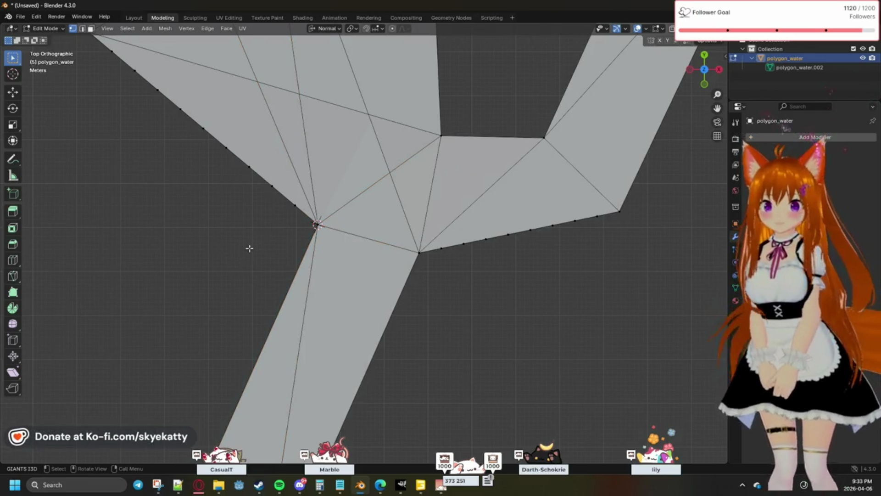
middle_click_drag(429, 172, 419, 237, "shift")
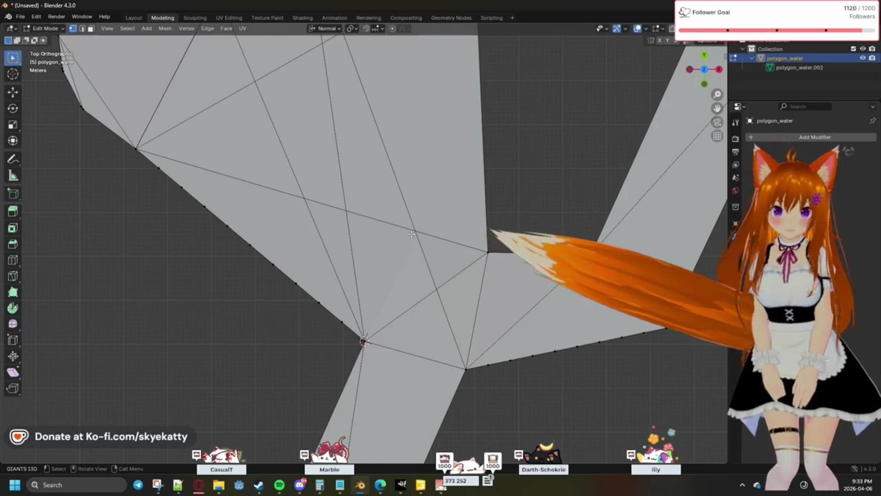
Frame the upper lake area and delete the selected stray interior edges
middle_click_drag(411, 234, 438, 275, "shift")
scroll(438, 275, "down", 3)
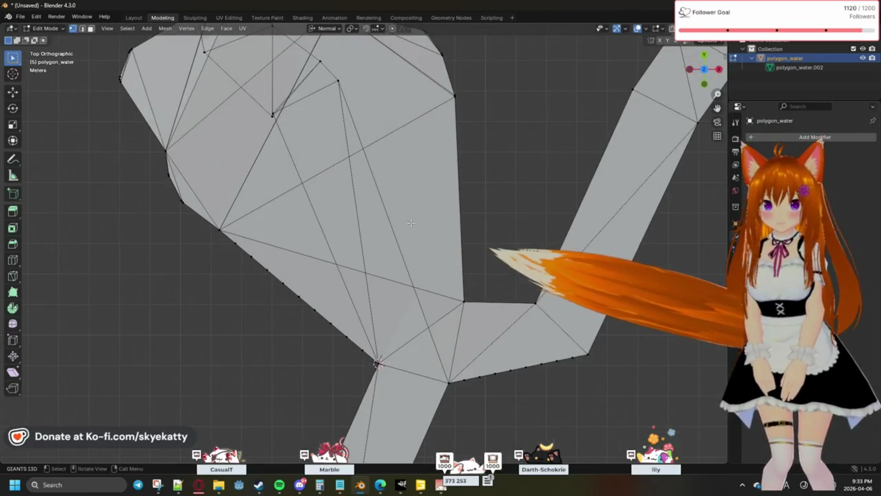
scroll(410, 223, "up", 2)
middle_click_drag(411, 223, 505, 326, "shift")
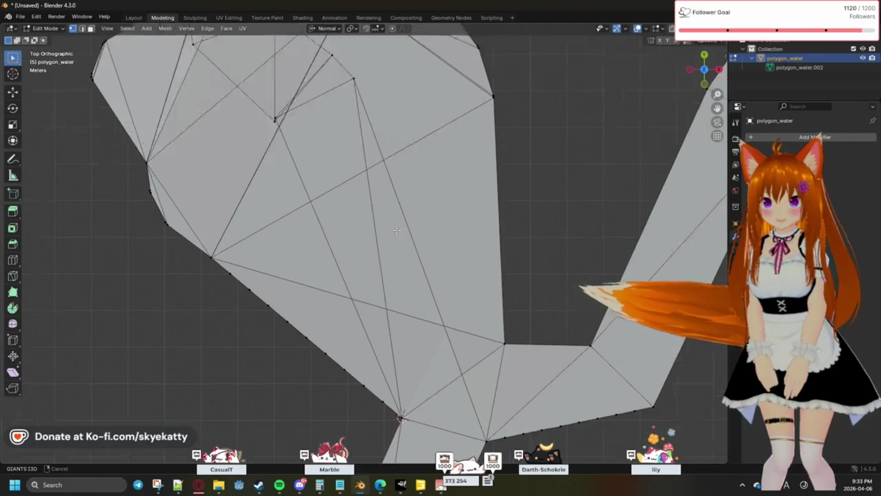
middle_click_drag(477, 256, 444, 194, "shift")
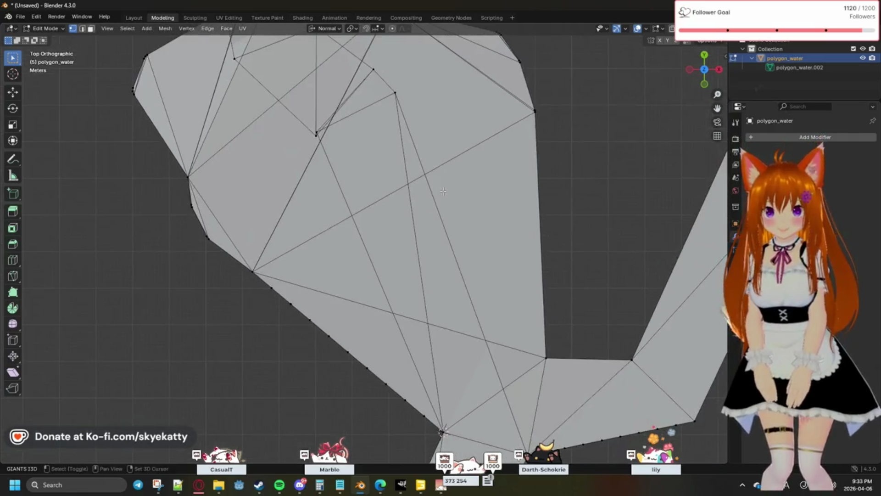
key("x")
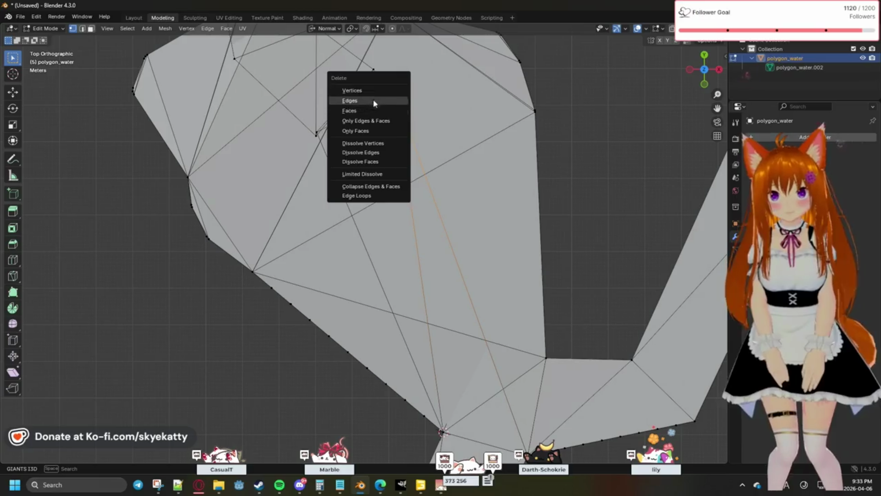
left_click(361, 96)
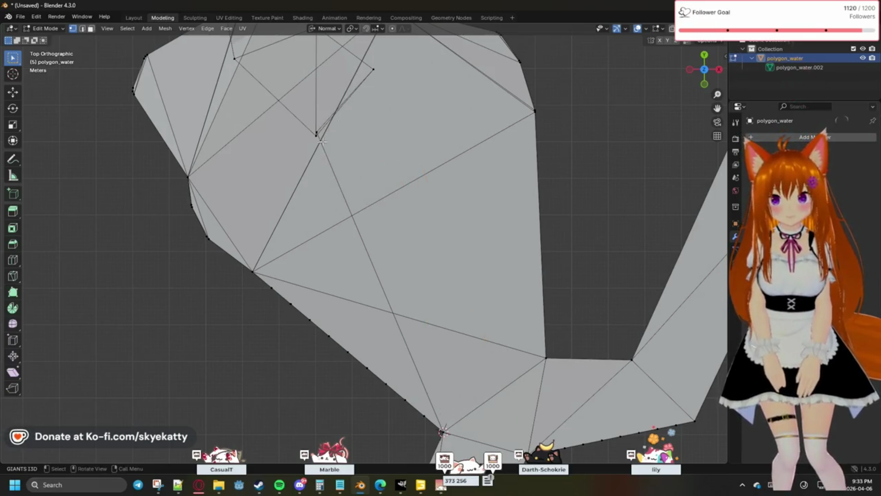
Delete the leftover vertices with their edges and return to the top orthographic view
key("x")
left_click(347, 144)
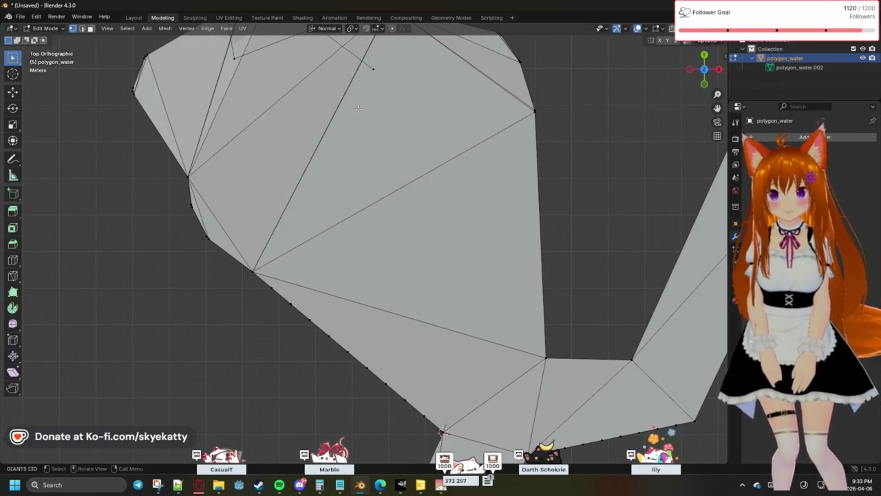
key("x")
left_click(392, 81)
scroll(392, 81, "down", 5)
mouse_move(392, 81)
middle_mouse_down()
mouse_move(436, 167)
mouse_move(471, 132)
mouse_move(452, 153)
middle_mouse_up()
key("KP_7")
scroll(471, 132, "up", 10)
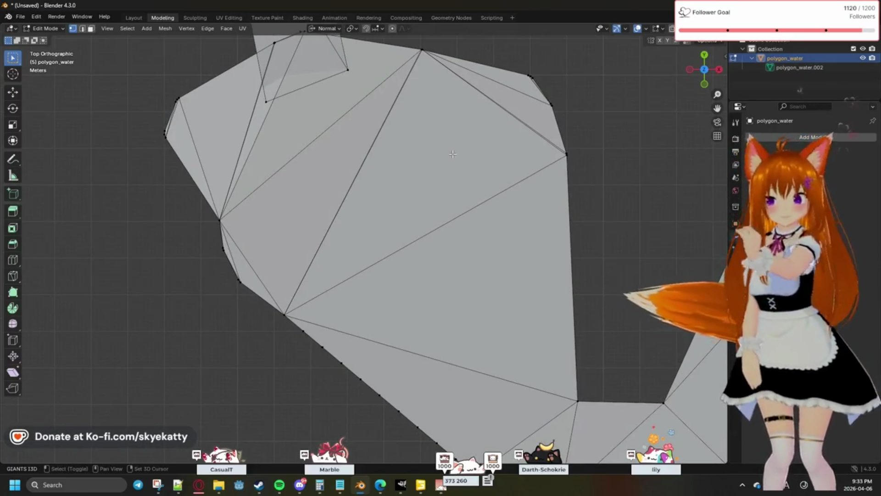
scroll(493, 127, "down", 5, "shift")
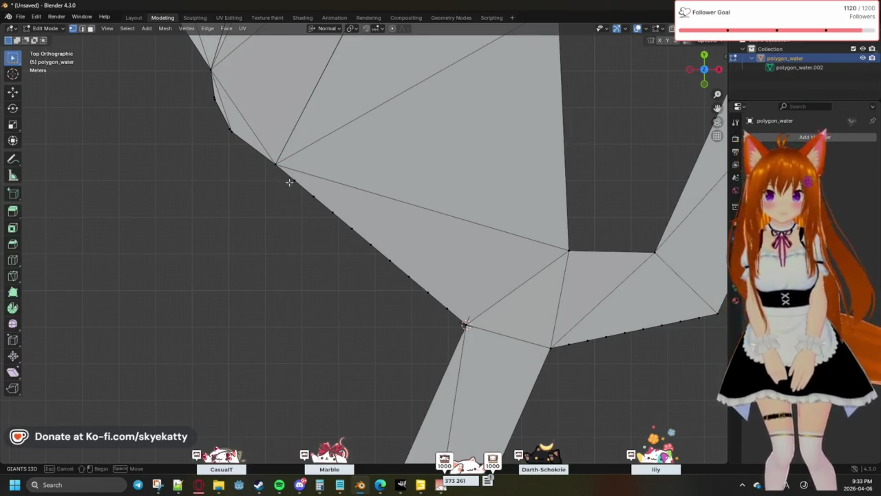
Delete the broken junction faces' vertices, then join the gap's corners and fill a clean triangle face
left_click_drag(289, 176, 463, 313)
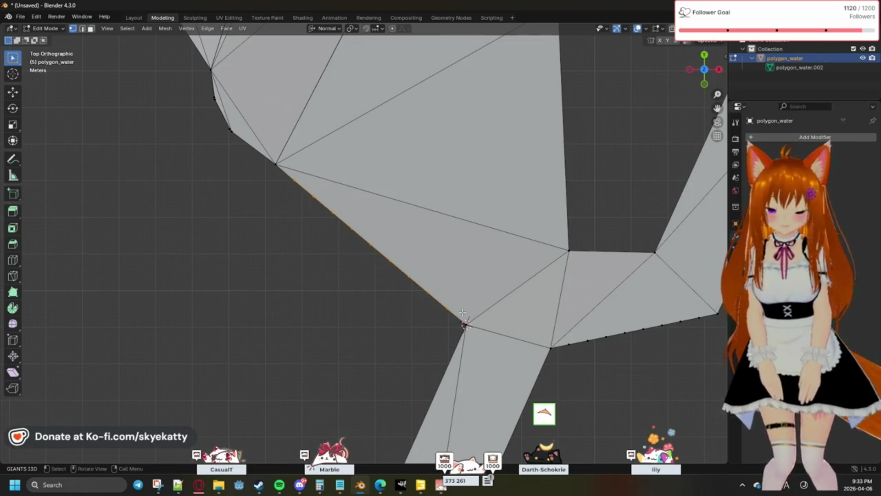
key("x")
left_click(455, 311)
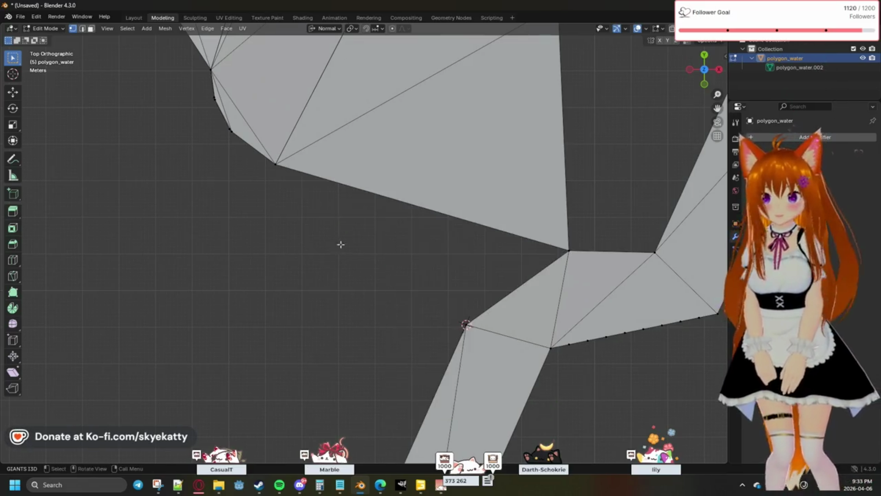
left_click(277, 165)
left_click(466, 324, "shift")
key("f")
left_click(569, 250, "shift")
key("f")
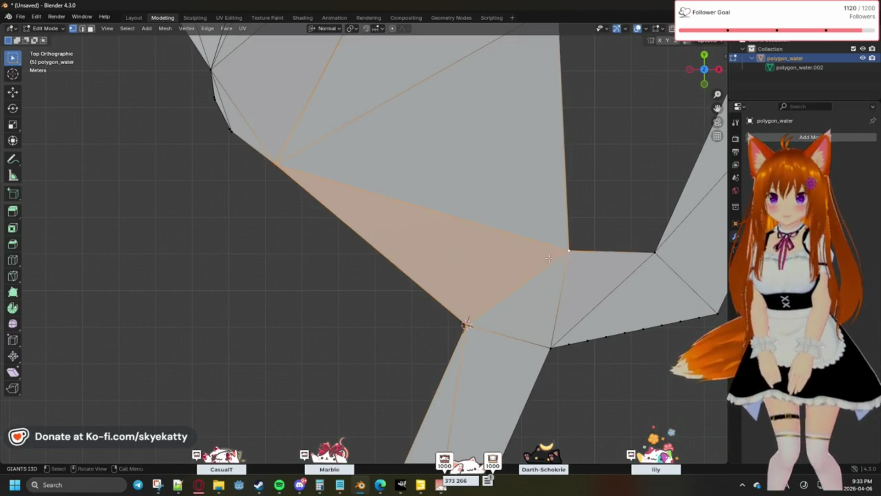
key("alt+a")
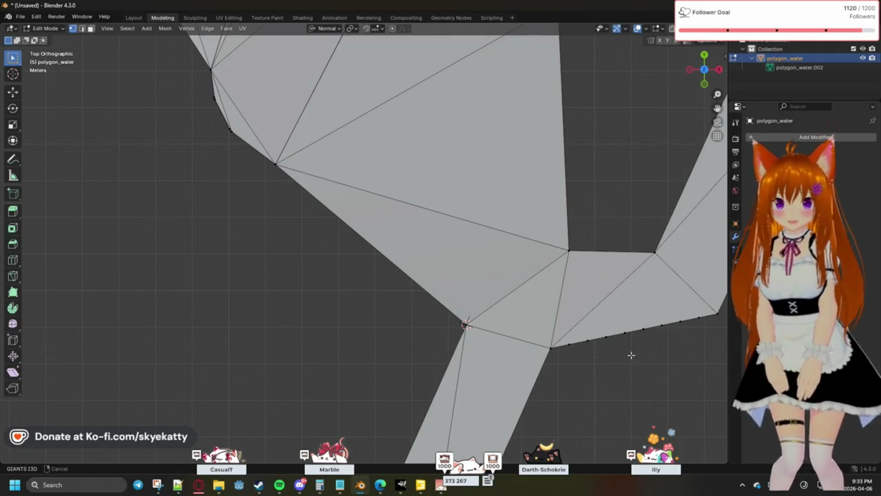
Delete the river's short bottom edge, replace it with one straight edge and fill a new triangle face
middle_click_drag(631, 355, 438, 292, "shift")
left_click_drag(393, 283, 530, 251)
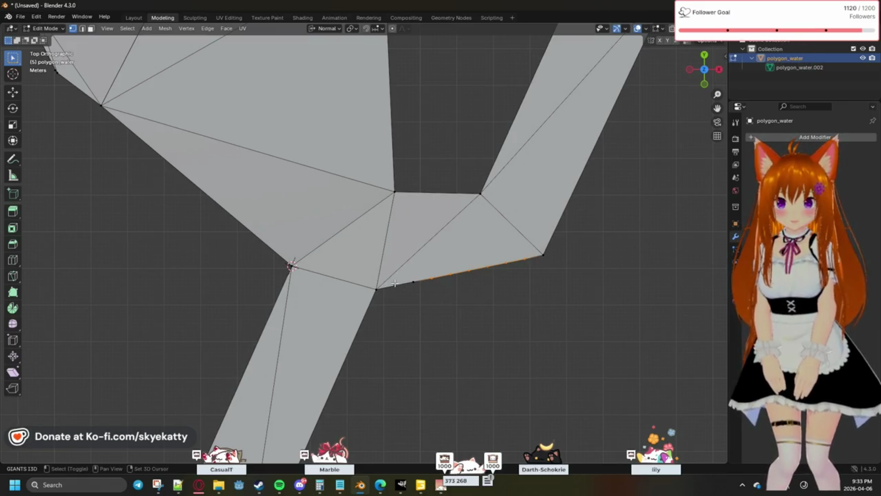
left_click_drag(421, 294, 415, 285)
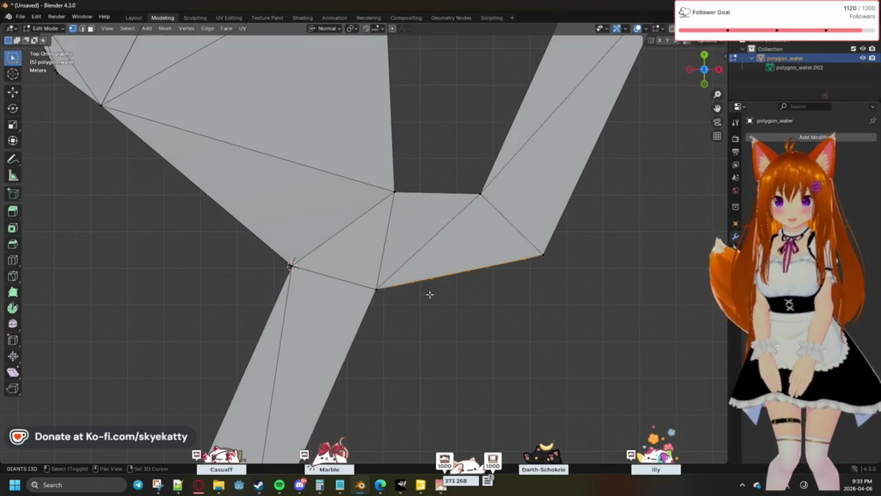
key("x")
left_click(431, 297)
left_click(544, 254, "shift")
key("f")
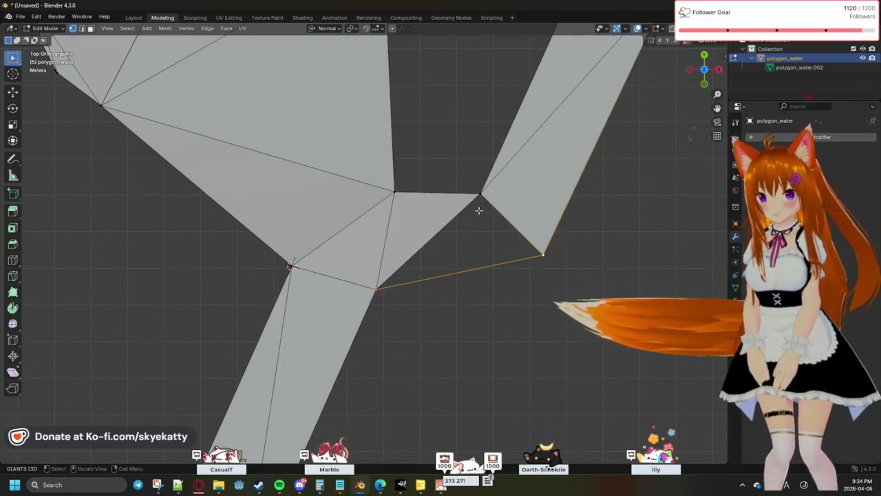
key("f")
middle_click_drag(440, 159, 543, 163, "shift")
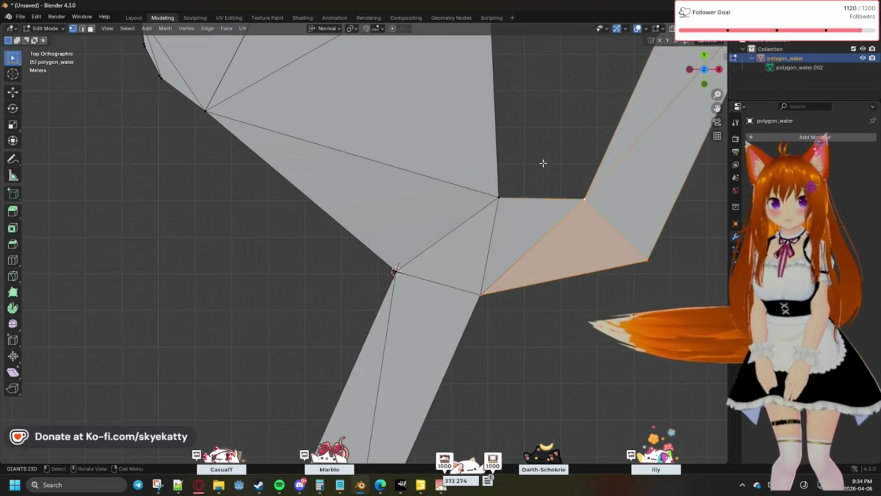
left_click(542, 163)
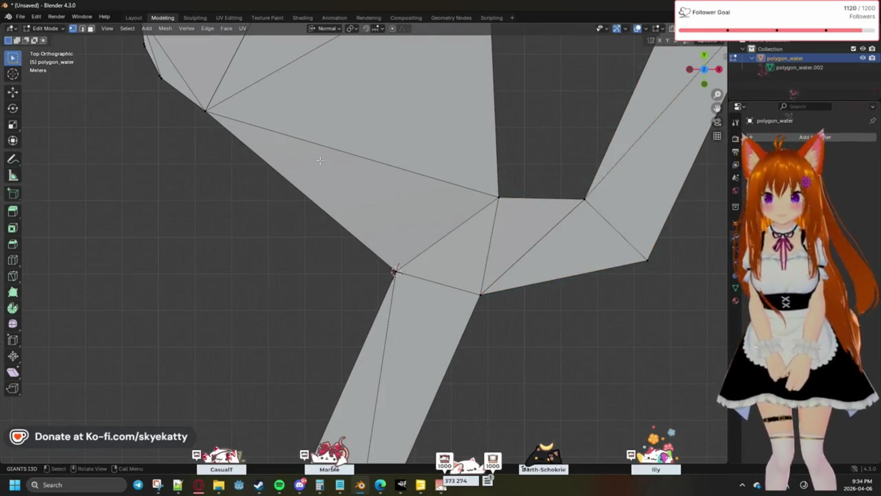
Merge each pair of doubled vertices along the lake outline into single points with At Center
middle_click_drag(329, 163, 455, 282, "shift")
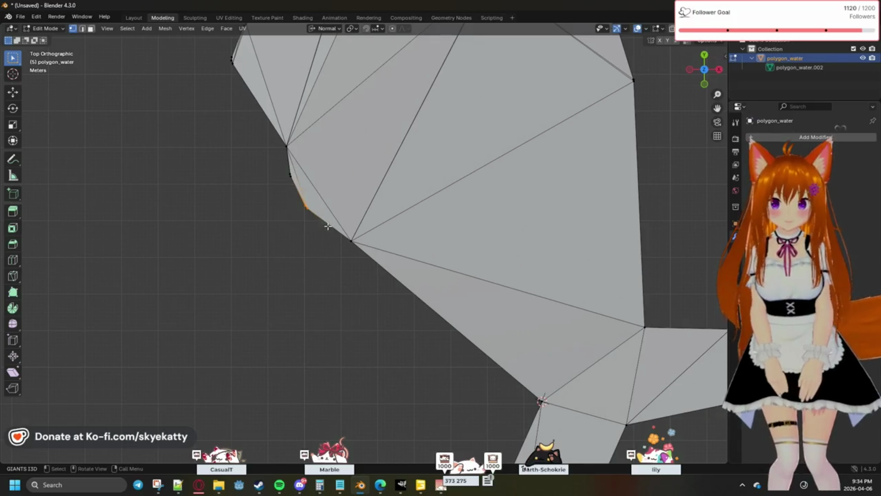
key("m")
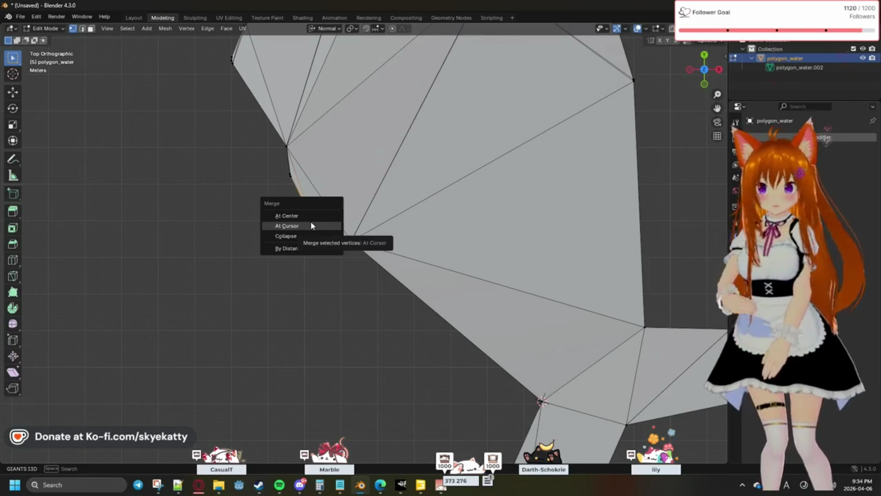
left_click(310, 225)
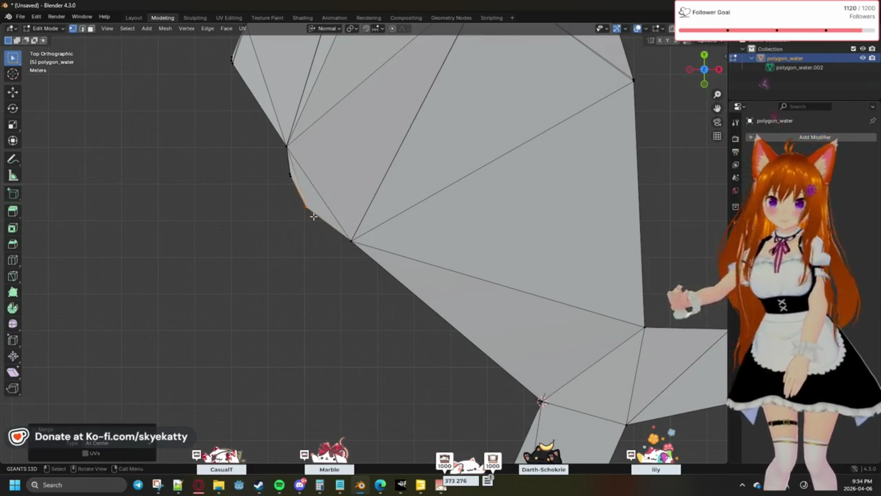
left_click_drag(274, 166, 293, 178)
key("m")
left_click(291, 177)
key("m")
mouse_move(275, 142)
left_mouse_down()
mouse_move(301, 147)
mouse_move(325, 208)
left_mouse_up()
left_click(301, 147)
scroll(305, 134, "down", 4)
scroll(289, 165, "down", 1)
key("m")
left_click(326, 209)
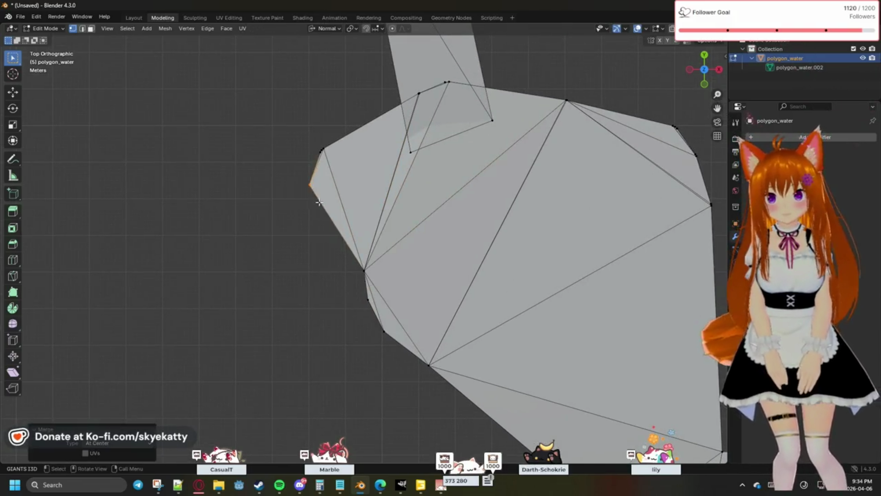
left_click_drag(296, 128, 345, 155)
key("m")
left_click(348, 162)
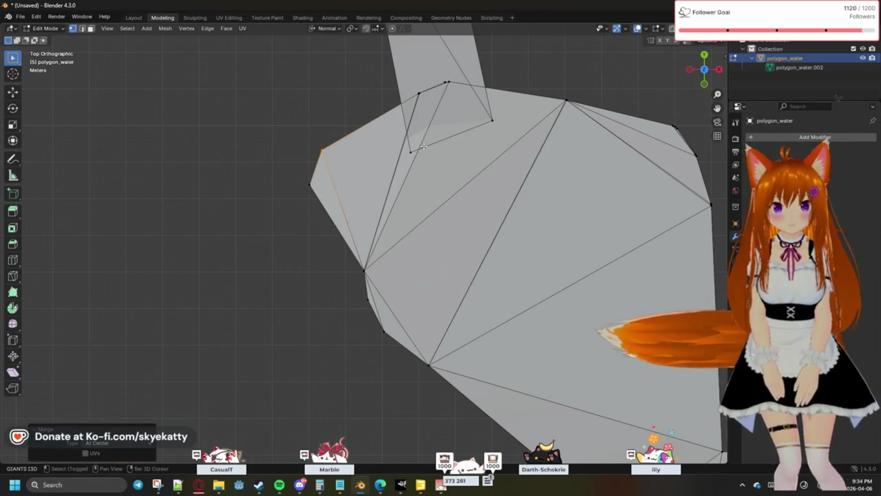
Continue merging overlapping vertex pairs further along the lake edge toward the river junction
middle_click_drag(410, 151, 354, 191, "shift")
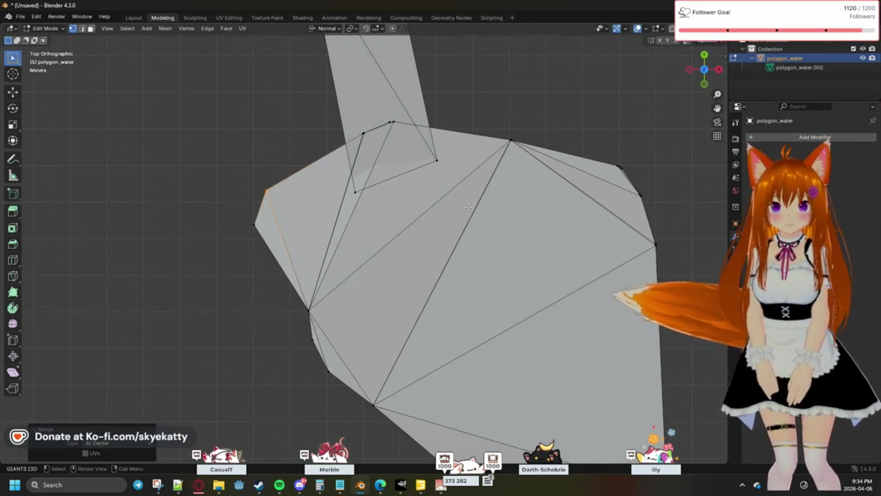
middle_click_drag(469, 206, 394, 233, "shift")
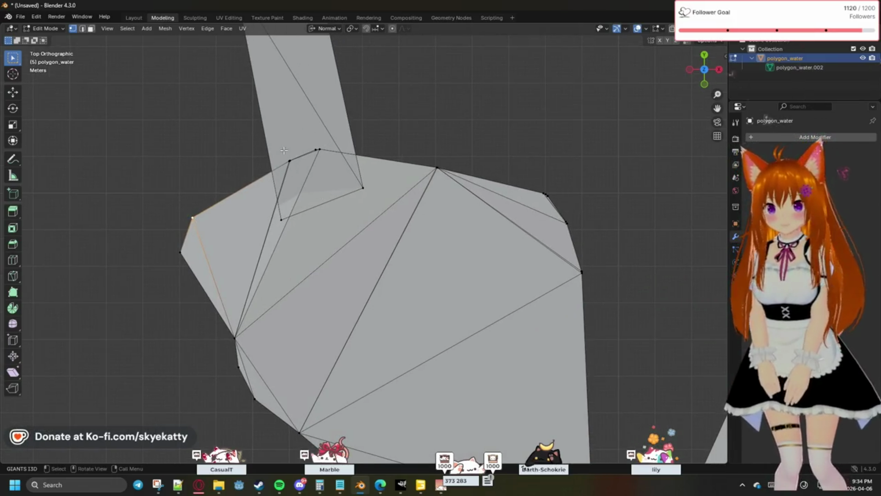
key("m")
left_click(312, 177)
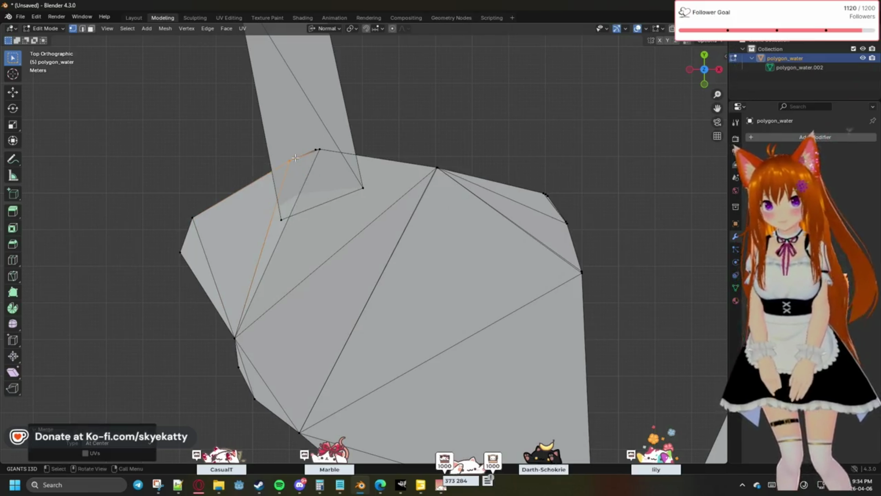
key("m")
left_click(332, 159)
key("m")
left_click(289, 222)
key("m")
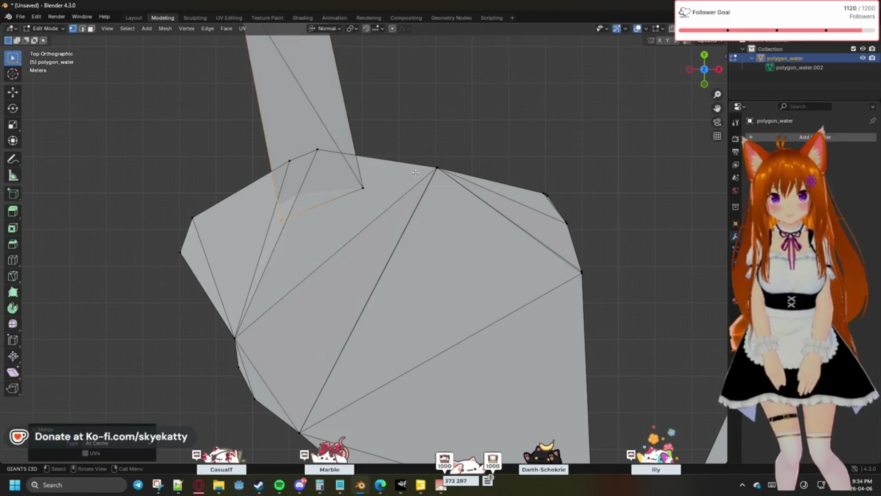
left_click(435, 168)
Merge the doubled vertices on the junction's right edge, then select the river's left corner vertex
left_click_drag(534, 181, 559, 207)
key("m")
left_click(568, 213)
left_click_drag(602, 274, 600, 276)
key("m")
left_click(599, 277)
middle_click_drag(600, 277, 554, 179, "shift")
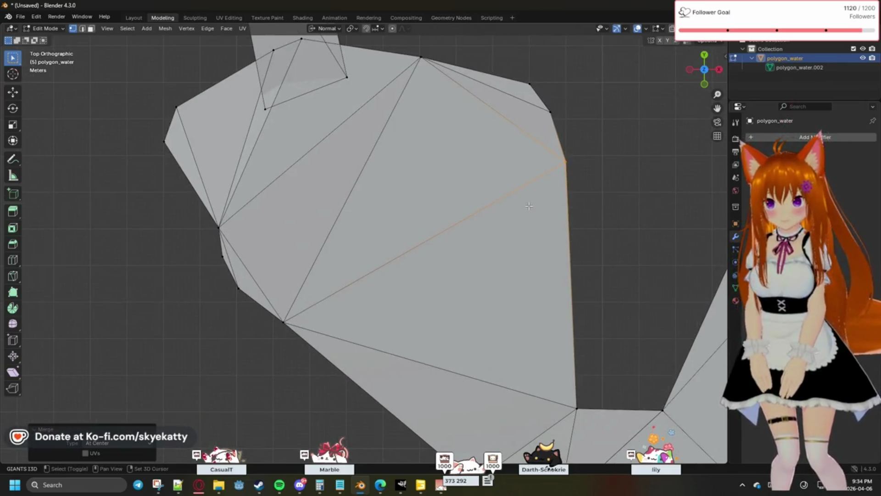
mouse_move(529, 205)
middle_mouse_down("shift")
mouse_move(483, 254)
mouse_move(466, 237)
middle_mouse_up("shift")
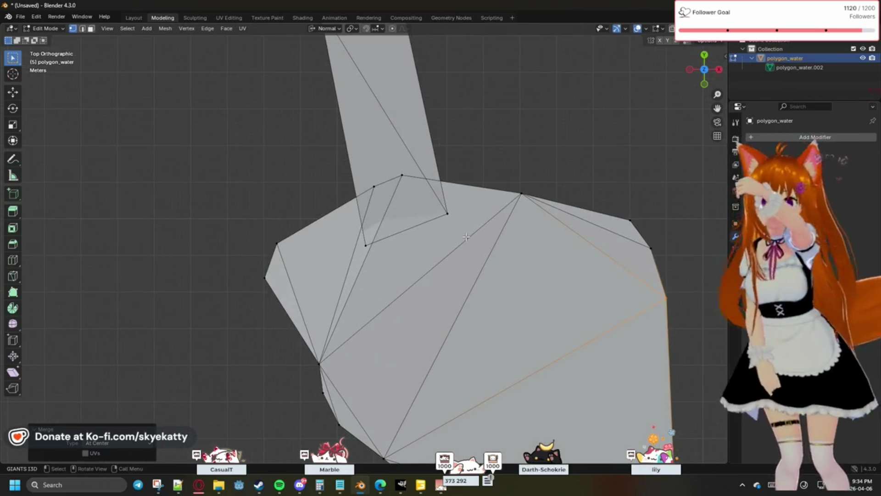
left_click(290, 238, "shift")
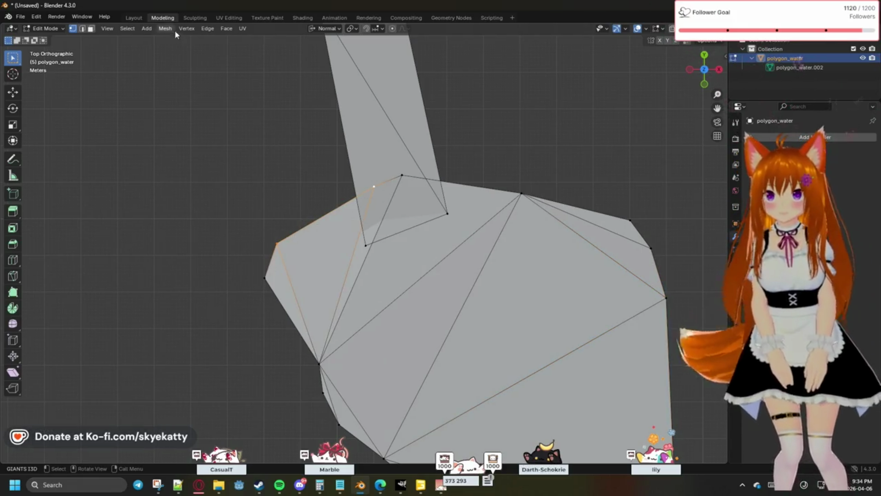
Subdivide the selected junction edge with ten cuts
left_click(186, 28)
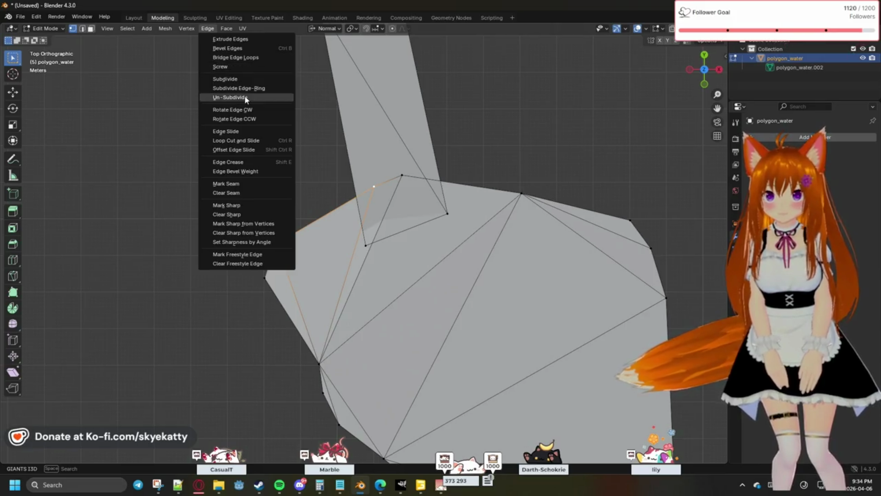
left_click(241, 79)
left_click_drag(118, 393, 152, 393)
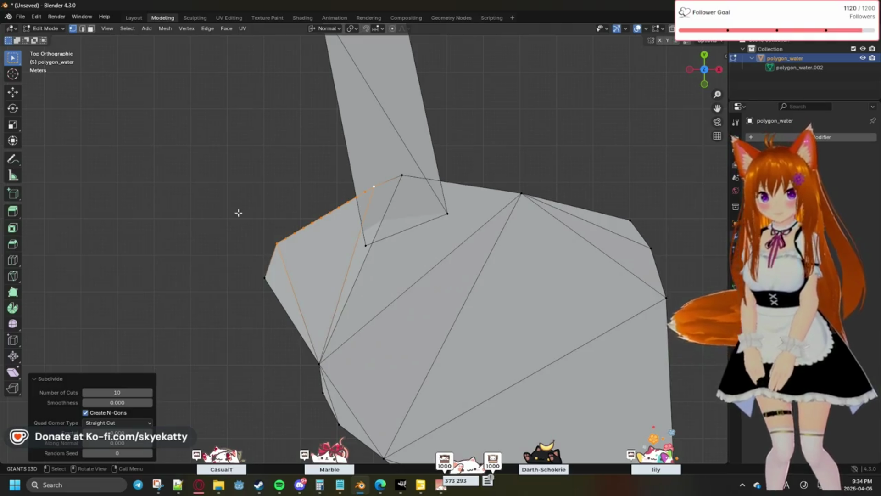
Subdivide the pond's top edge between the strip's right corner and top-right vertex, then deselect
left_click(401, 176)
left_click(521, 194, "shift")
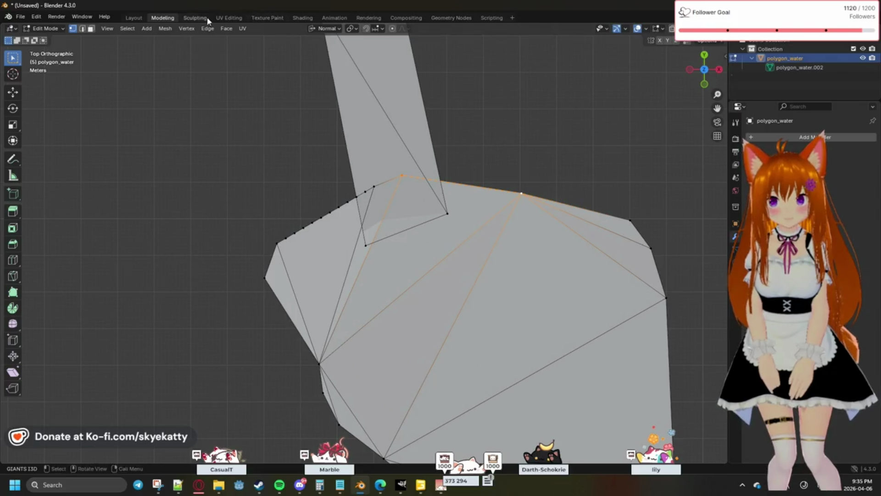
left_click(207, 28)
left_click(237, 80)
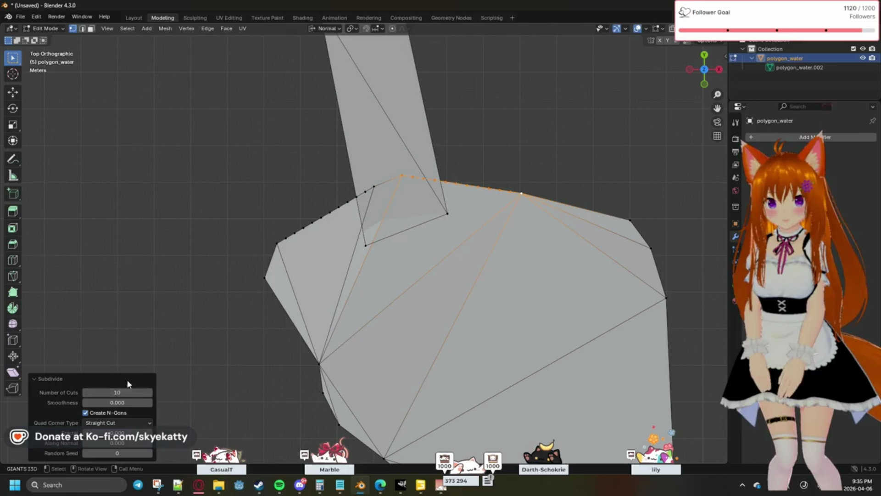
left_click(187, 206)
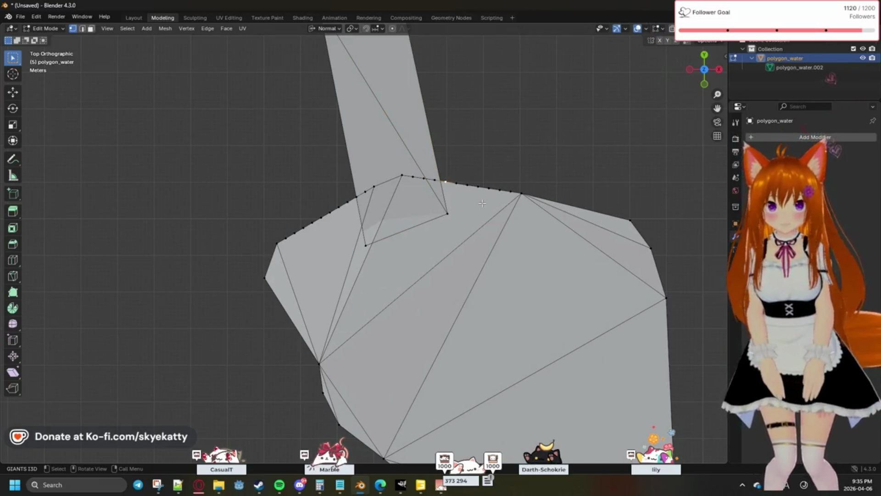
Snap the 3D cursor to the selected vertex and select the strip's lower-corner junction vertices
key("shift+s")
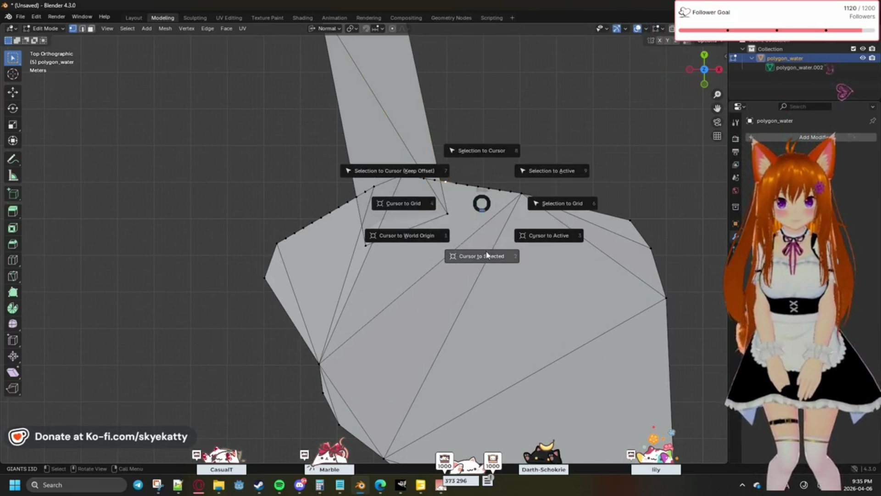
left_click(486, 254)
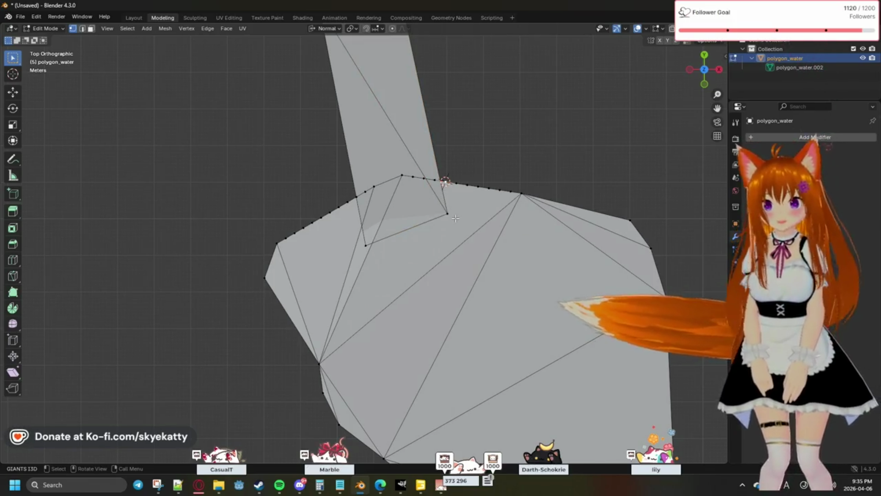
mouse_move(454, 218)
left_mouse_down()
mouse_move(411, 193)
mouse_move(436, 196)
mouse_move(404, 166)
left_mouse_up()
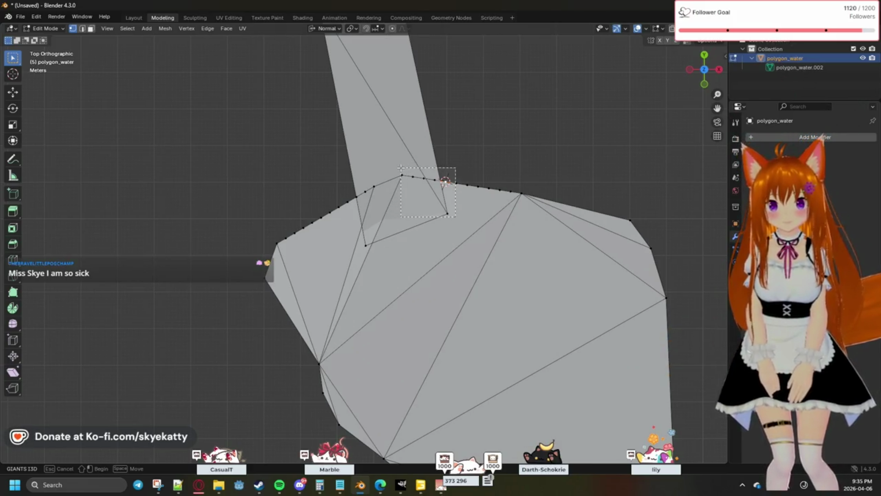
left_click_drag(400, 167, 398, 167)
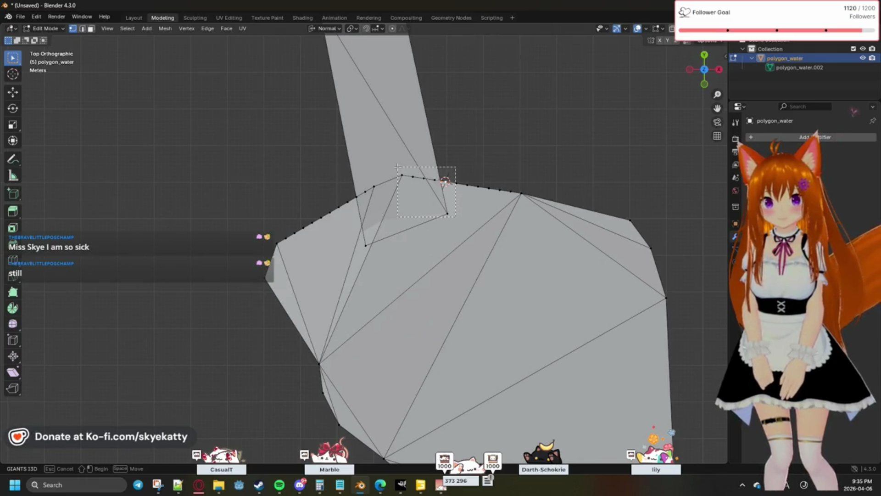
left_click_drag(403, 163, 403, 165)
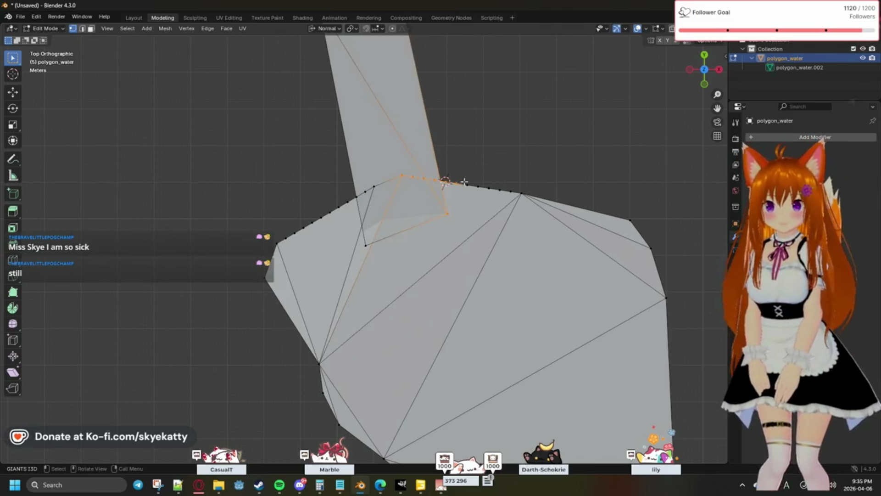
left_click(514, 196, "shift")
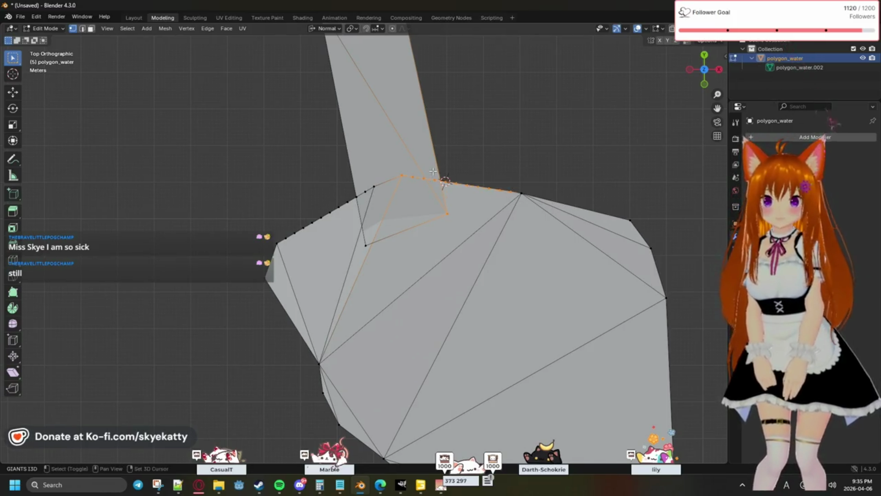
Merge the junction vertices at the 3D cursor and select the vertices left of it for merging
key("m")
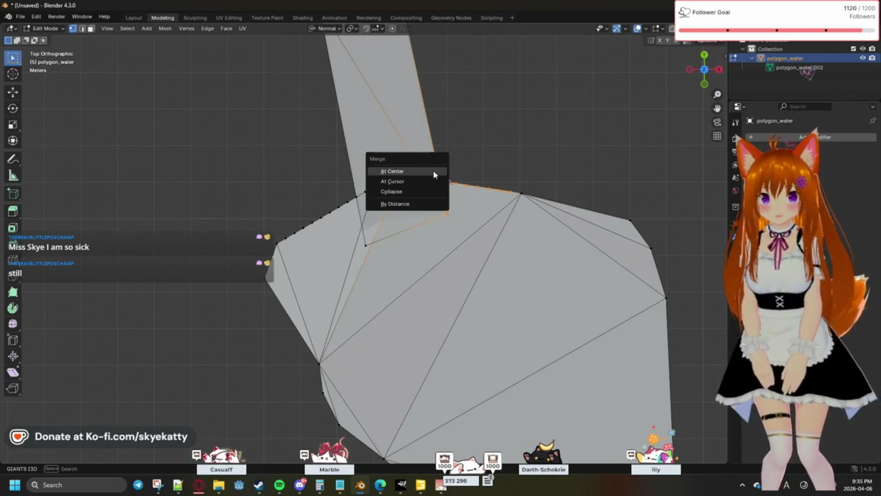
left_click(433, 182)
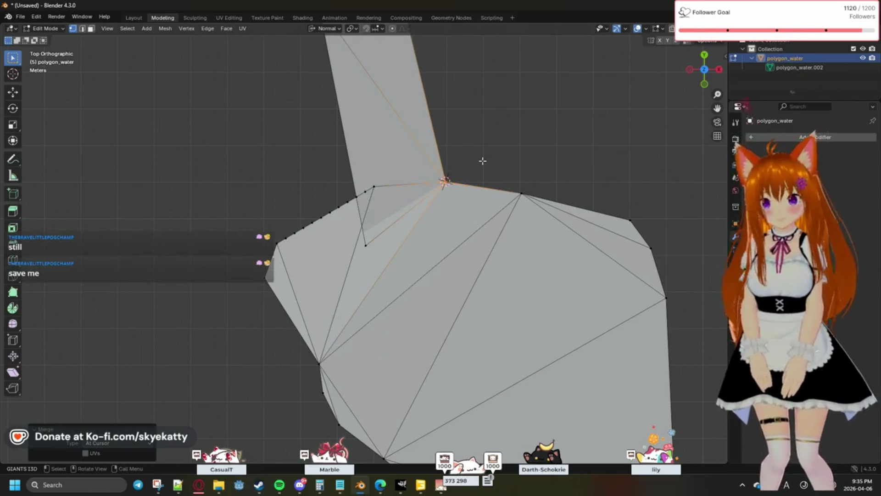
left_click_drag(401, 247, 367, 204)
key("m")
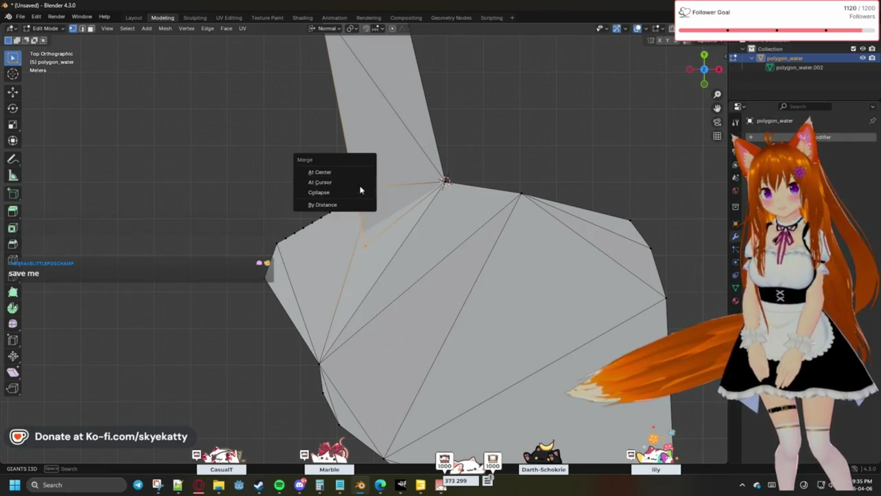
Merge the left-side vertices at center, then collapse the corner vertices into the 3D cursor point
left_click(343, 173)
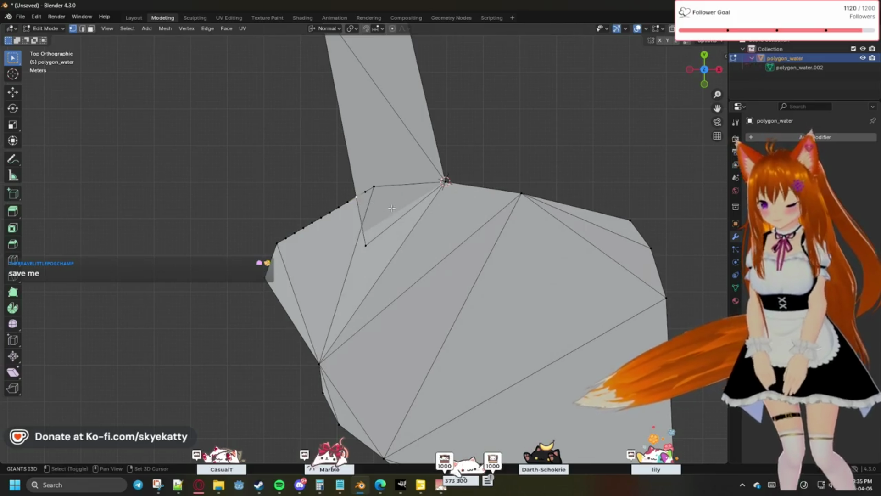
key("a")
left_click(382, 234)
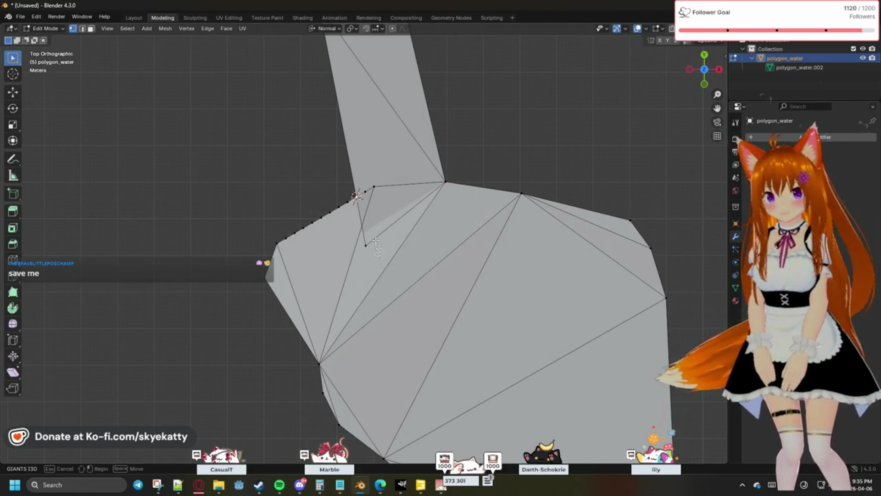
left_click(358, 172)
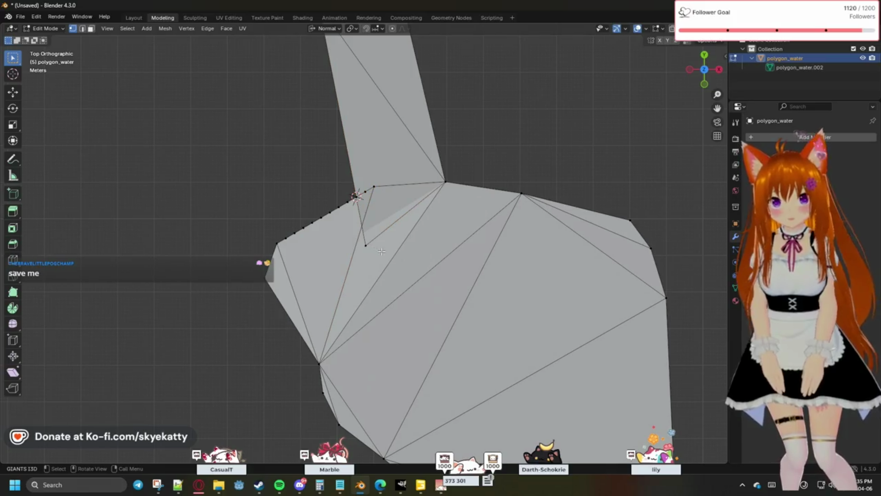
key("m")
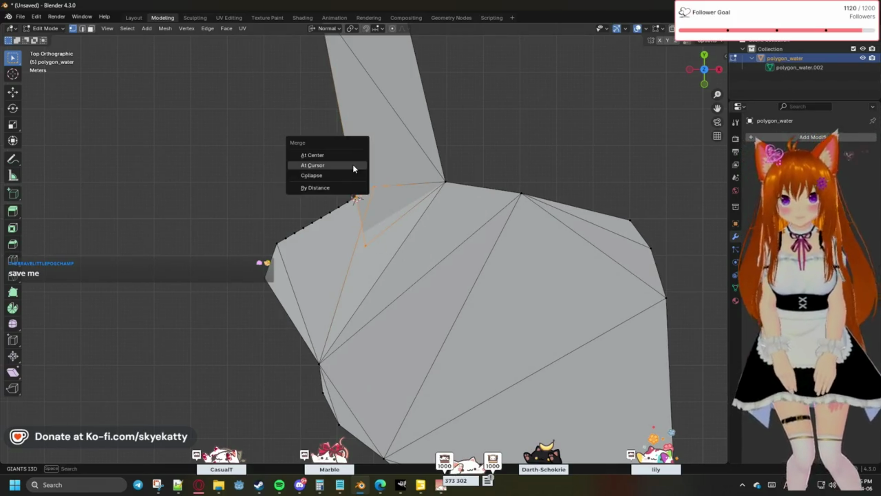
left_click(340, 165)
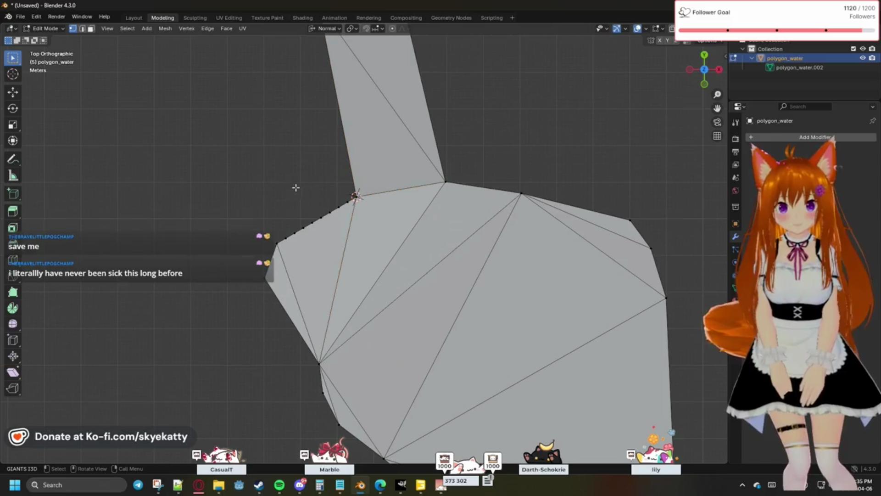
Delete the stray vertices and faces along the pond's left edge
left_click_drag(352, 204, 273, 218)
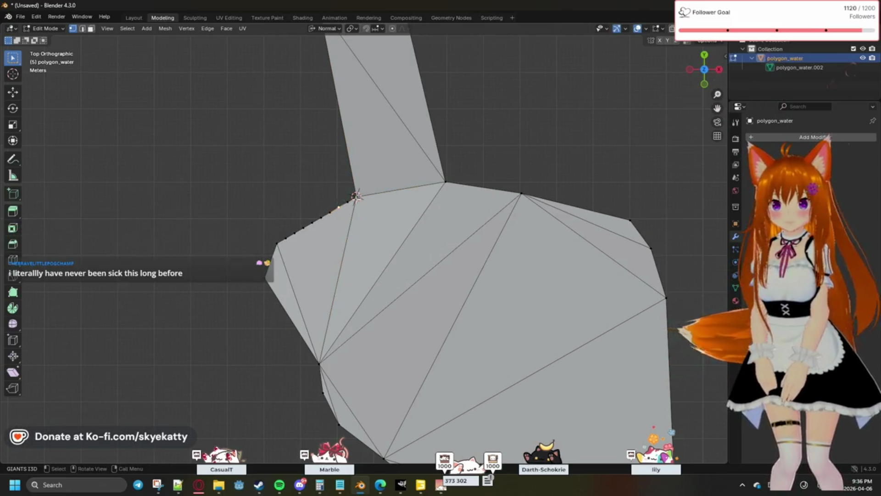
left_click_drag(352, 201, 282, 239)
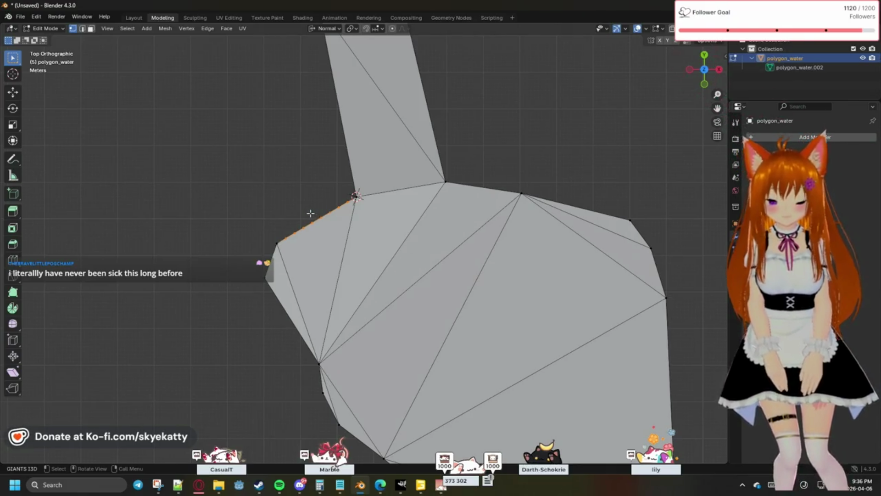
key("x")
left_click(310, 212)
Fill a triangle between the junction corner, lower-left and left vertices
left_click(355, 196, "shift")
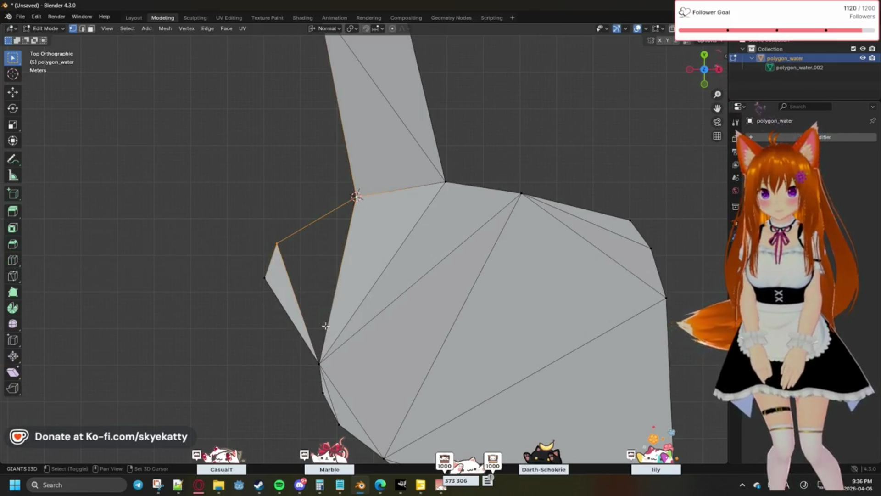
left_click(310, 349, "shift")
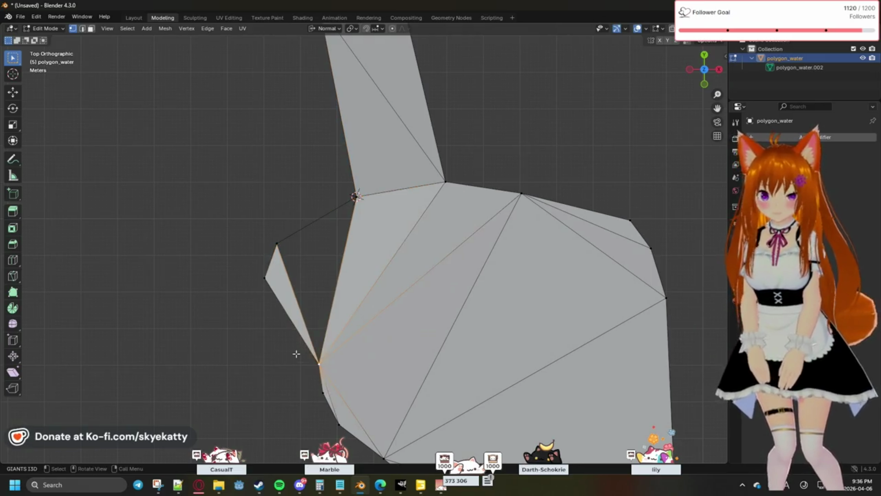
left_click(276, 245, "shift")
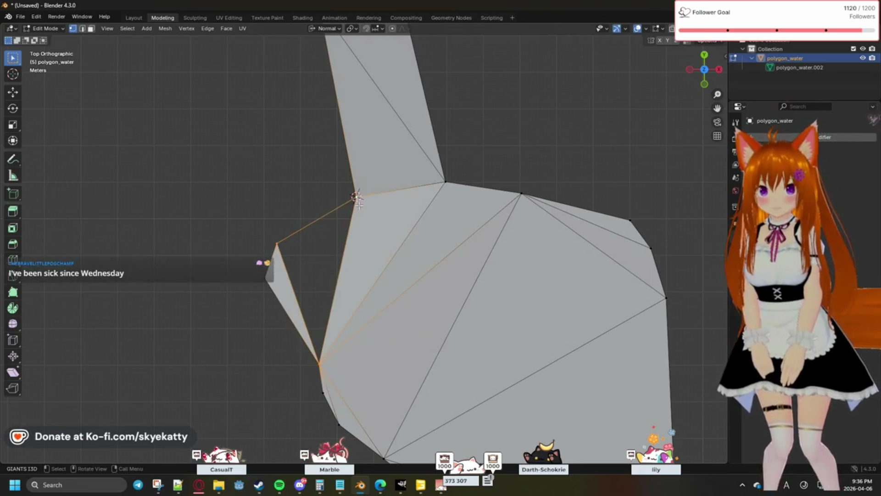
key("f")
left_click(251, 212)
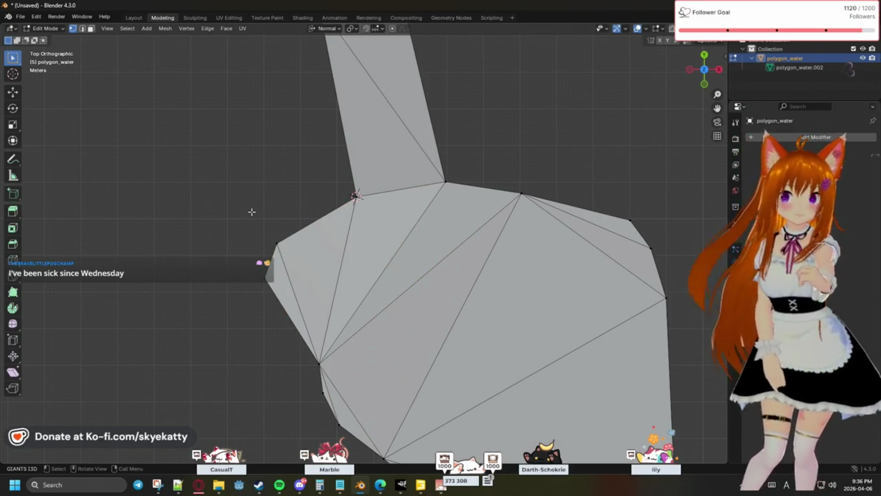
scroll(333, 187, "down", 3)
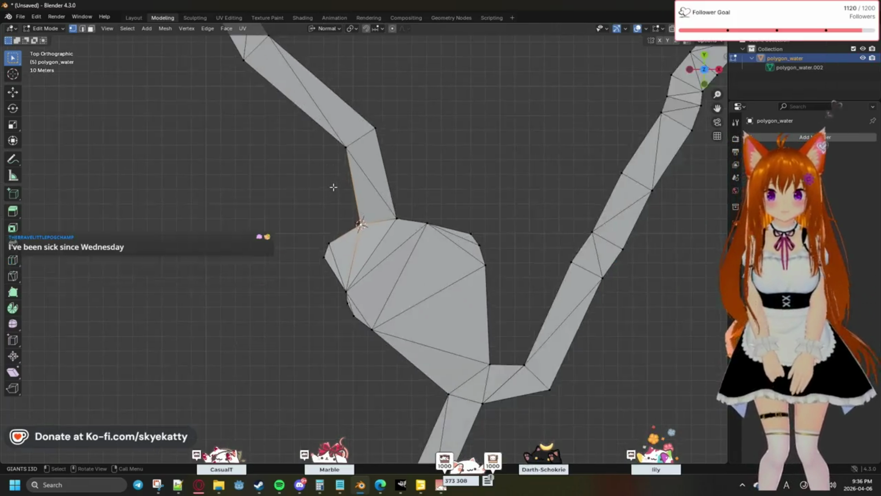
scroll(333, 187, "down", 2)
scroll(333, 186, "down", 1)
scroll(334, 186, "down", 1)
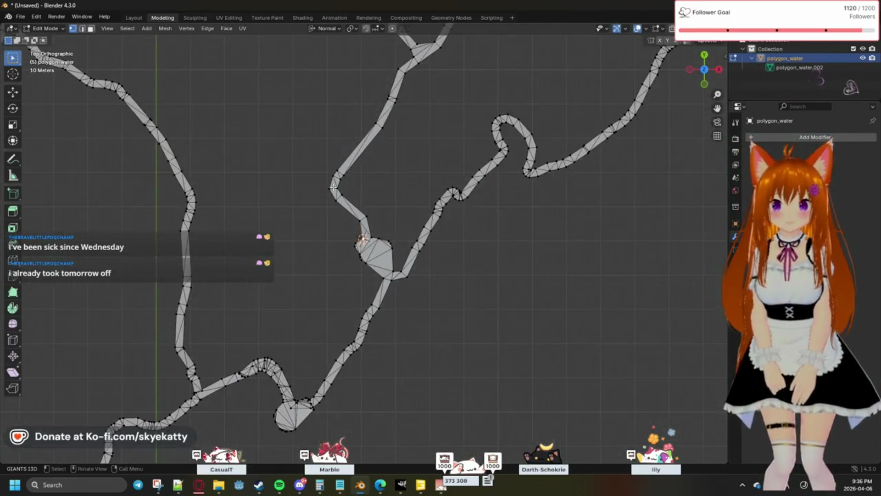
scroll(333, 187, "down", 2)
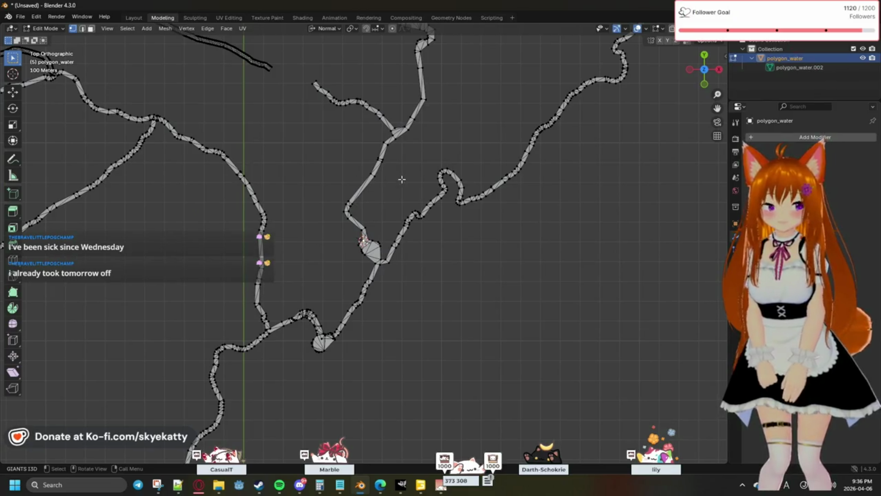
scroll(402, 179, "up", 1)
scroll(414, 173, "up", 2)
scroll(413, 172, "up", 1)
scroll(403, 291, "up", 1)
Merge the stray vertices at the next river junction at their center
mouse_move(403, 291)
middle_mouse_down("shift")
mouse_move(404, 335)
mouse_move(404, 289)
middle_mouse_up("shift")
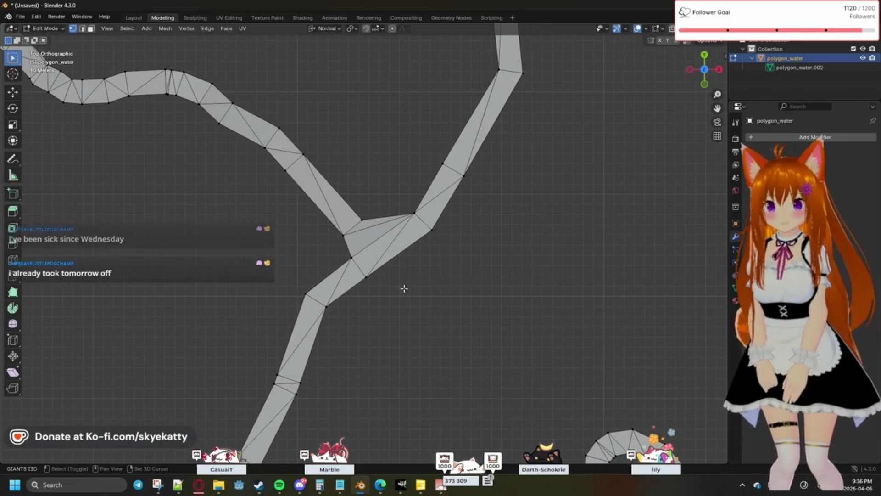
middle_click_drag(265, 208, 457, 283, "shift")
scroll(375, 187, "up", 1)
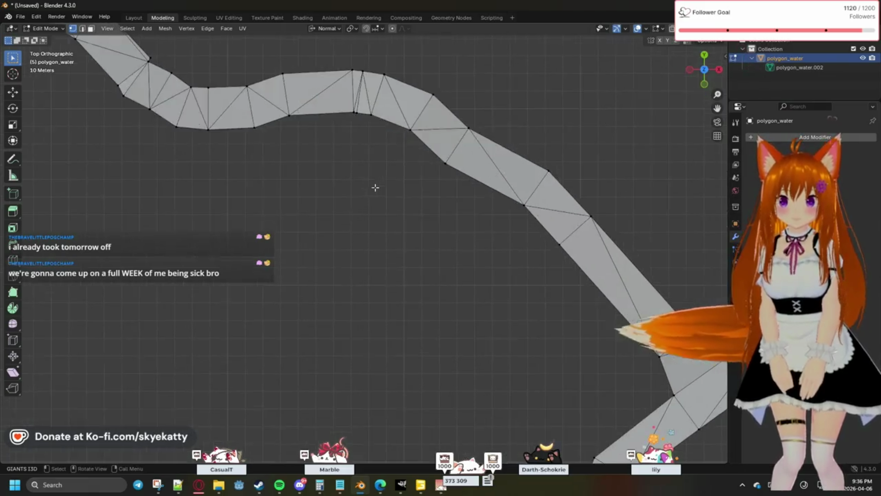
scroll(380, 188, "up", 1)
scroll(386, 188, "up", 1)
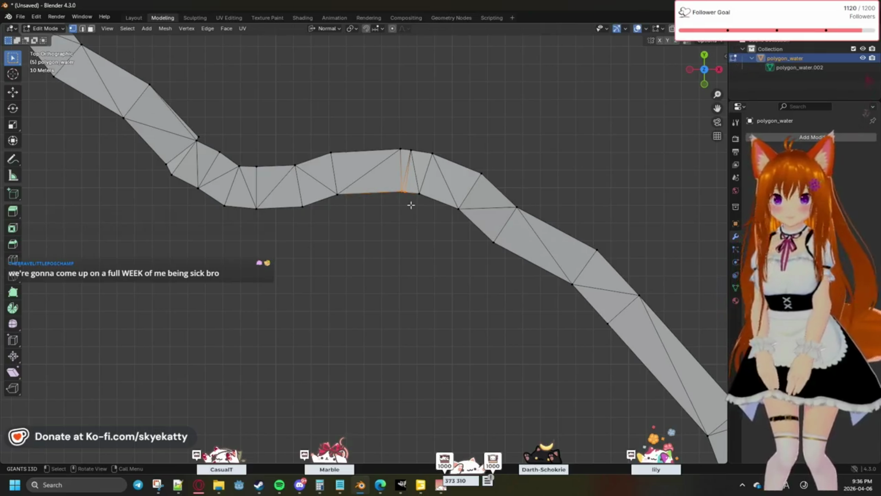
key("m")
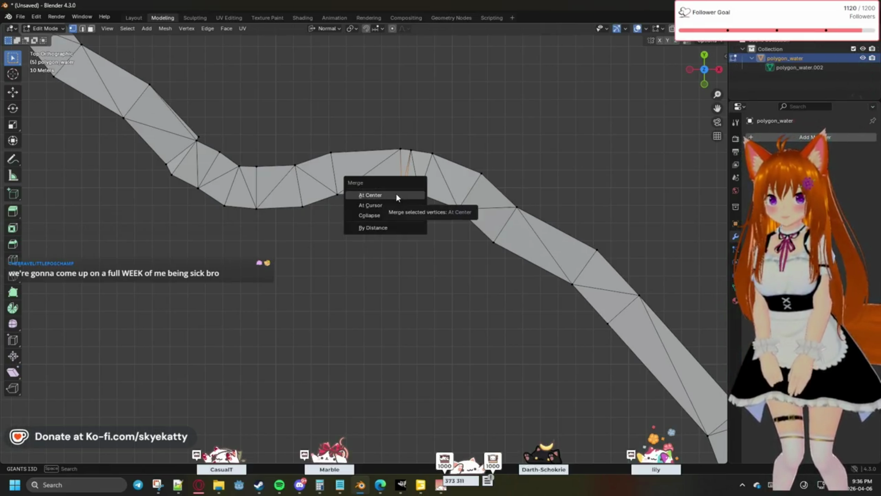
left_click(384, 196)
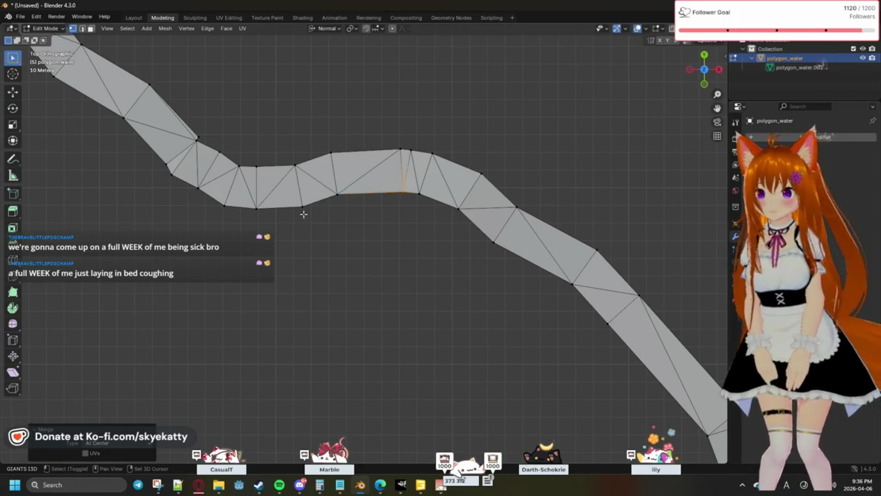
Select the doubled vertices where the river strip bends
middle_click_drag(303, 214, 411, 252, "shift")
scroll(303, 196, "up", 2)
middle_click_drag(302, 196, 357, 246, "shift")
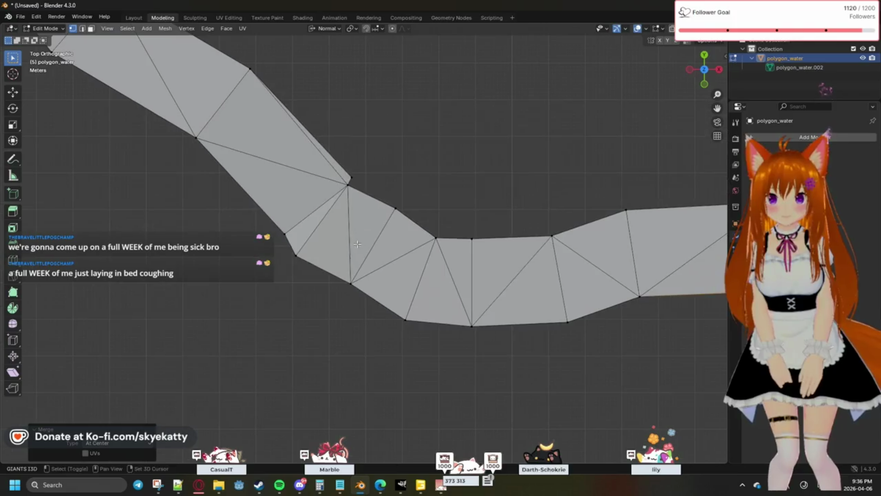
scroll(328, 167, "up", 2)
scroll(328, 167, "up", 2)
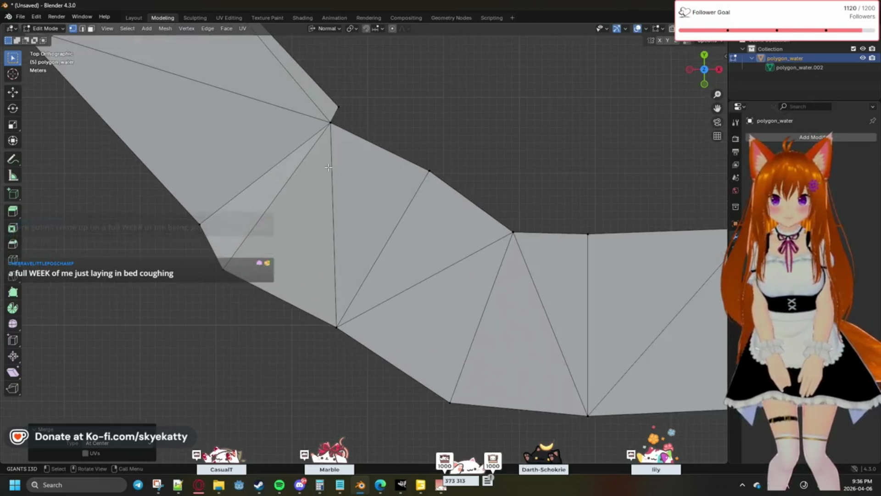
middle_click_drag(328, 167, 359, 217, "shift")
left_click(393, 187)
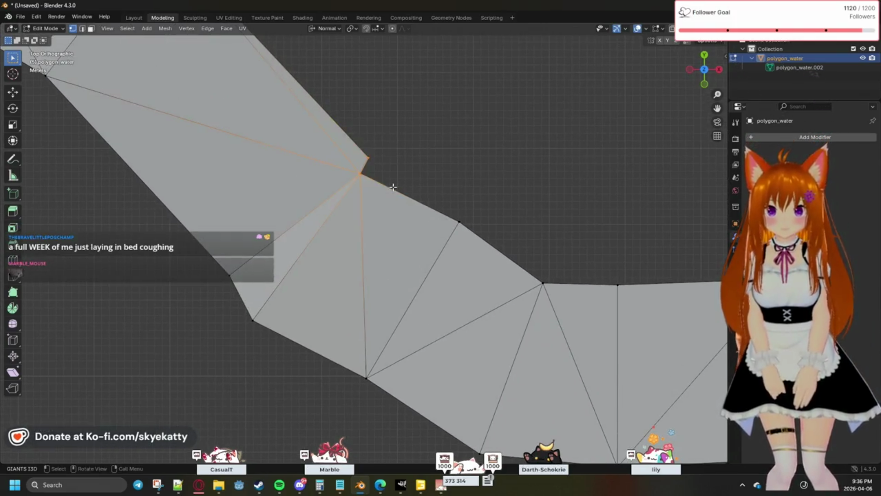
Merge the bend's doubled vertices at their centre
key("m")
left_click(379, 187)
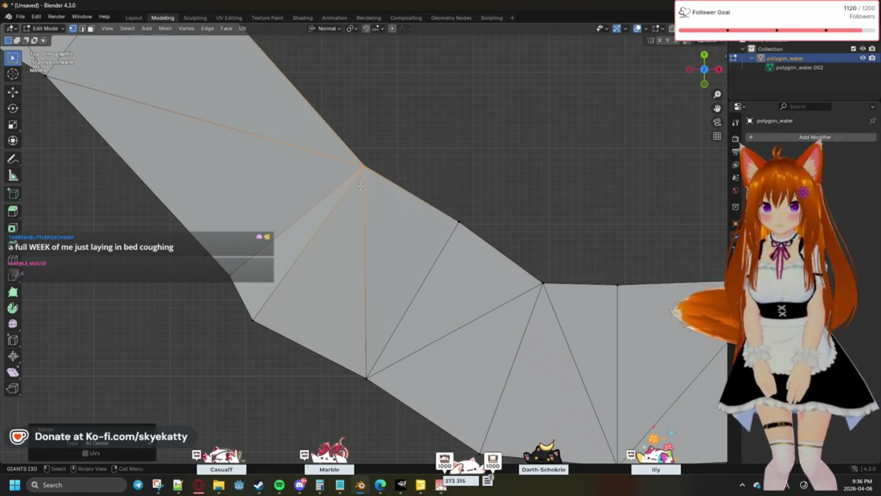
scroll(321, 174, "down", 1)
scroll(321, 174, "down", 3)
scroll(321, 174, "down", 1)
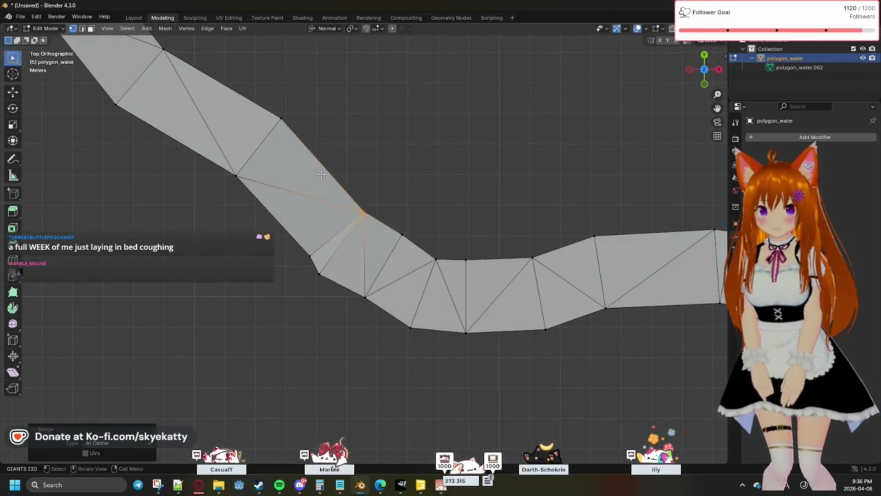
left_click(369, 212)
scroll(383, 216, "up", 2)
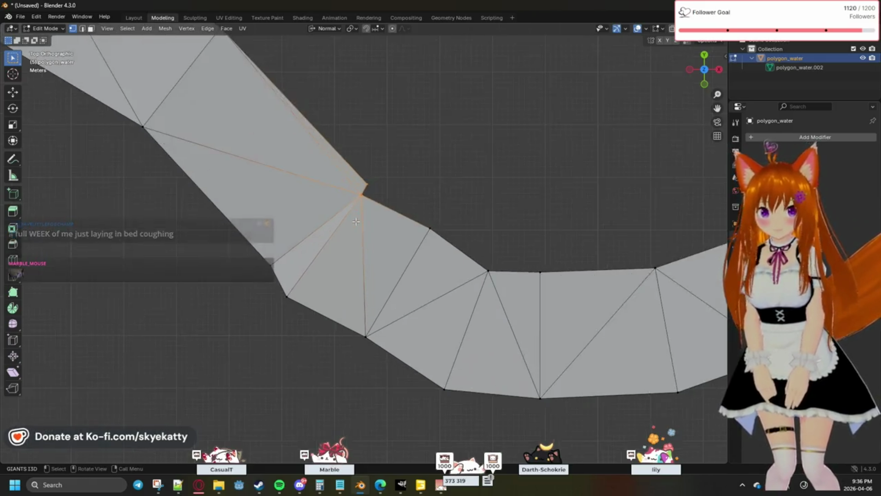
scroll(357, 222, "up", 3)
Delete the stray vertex beside the junction along with its faces
left_click(449, 220)
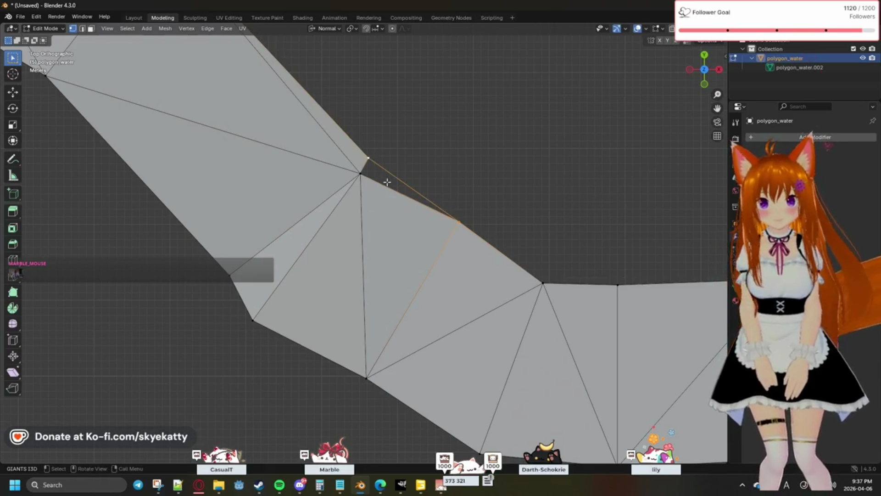
left_click(358, 173)
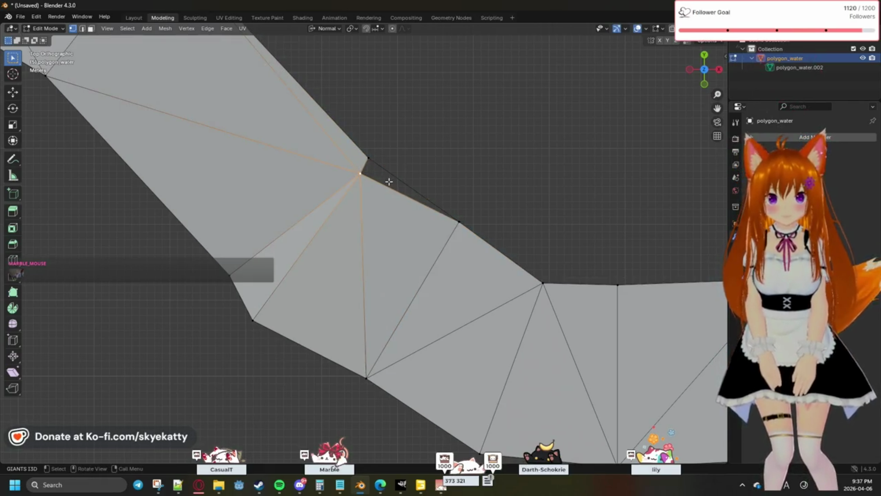
key("x")
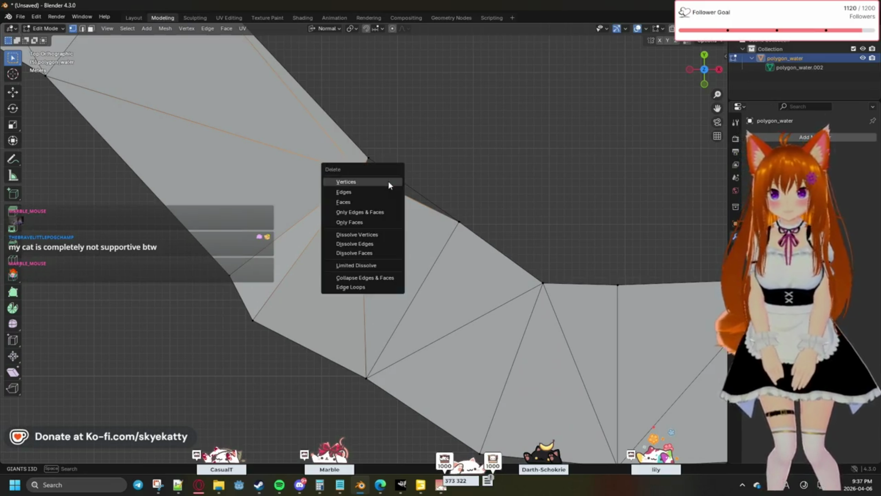
left_click(388, 185)
scroll(313, 243, "down", 1)
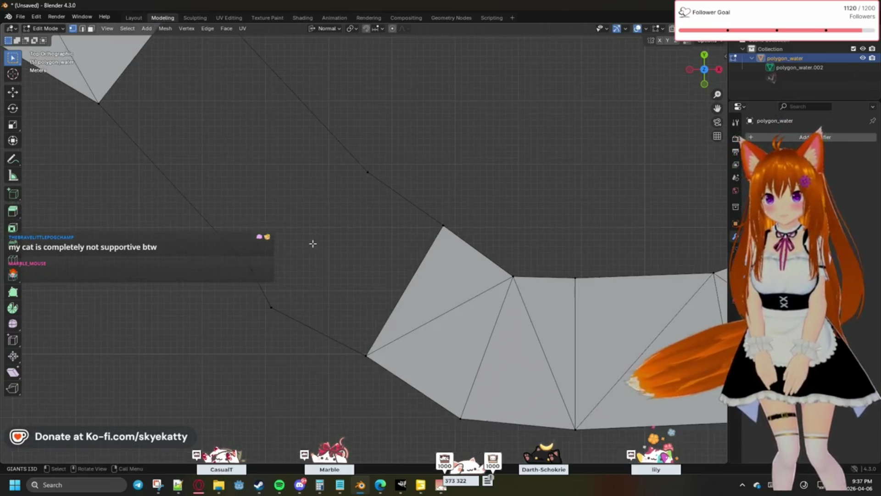
scroll(312, 244, "down", 1)
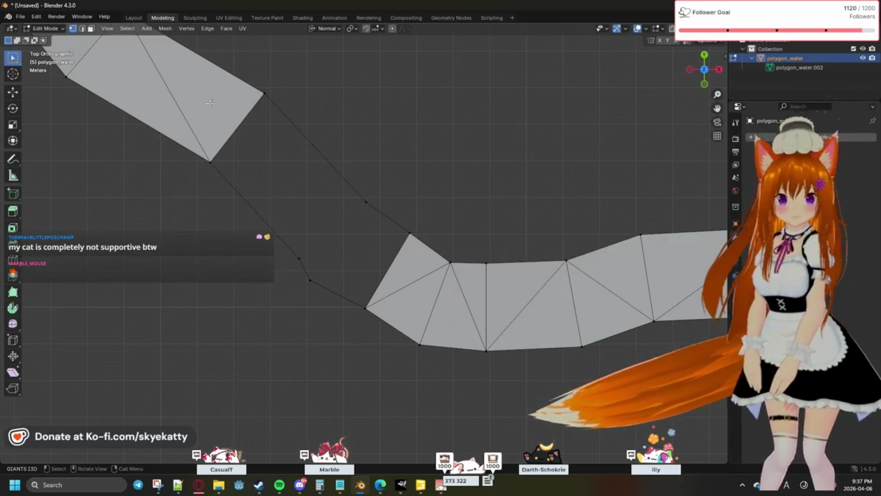
middle_click_drag(305, 156, 308, 180, "shift")
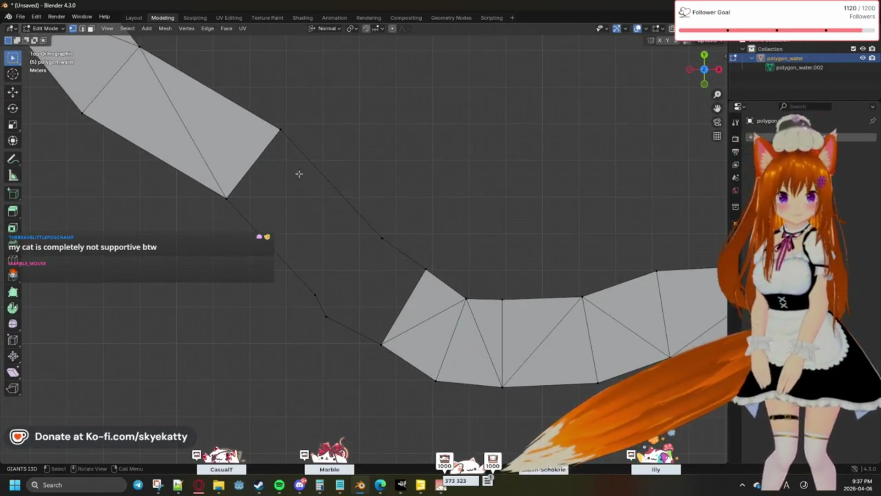
left_click_drag(228, 105, 302, 295)
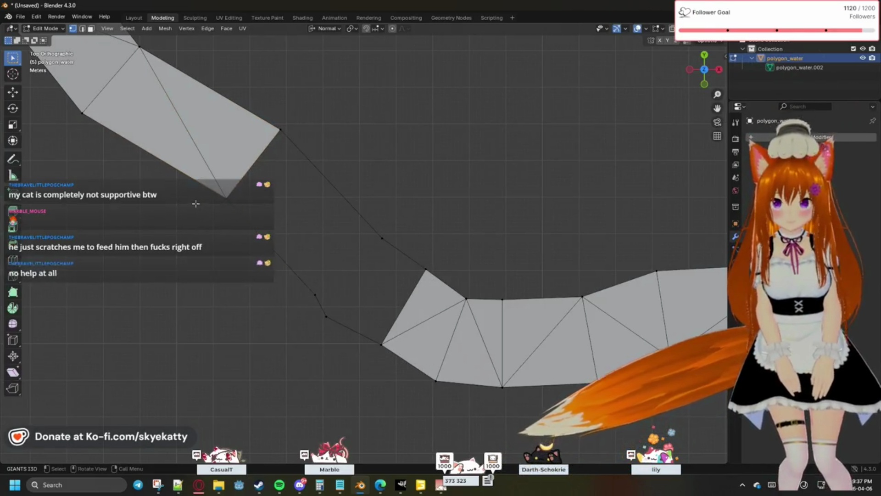
left_click(227, 200)
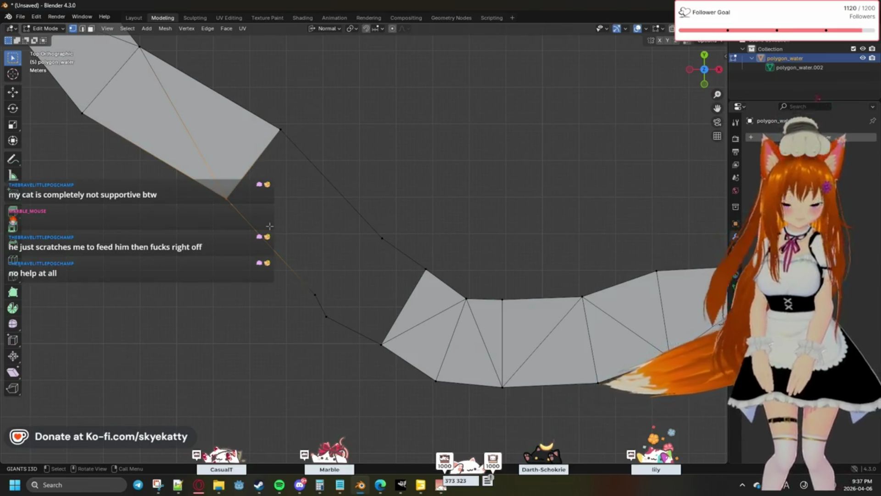
scroll(270, 226, "down", 2)
scroll(272, 193, "down", 1)
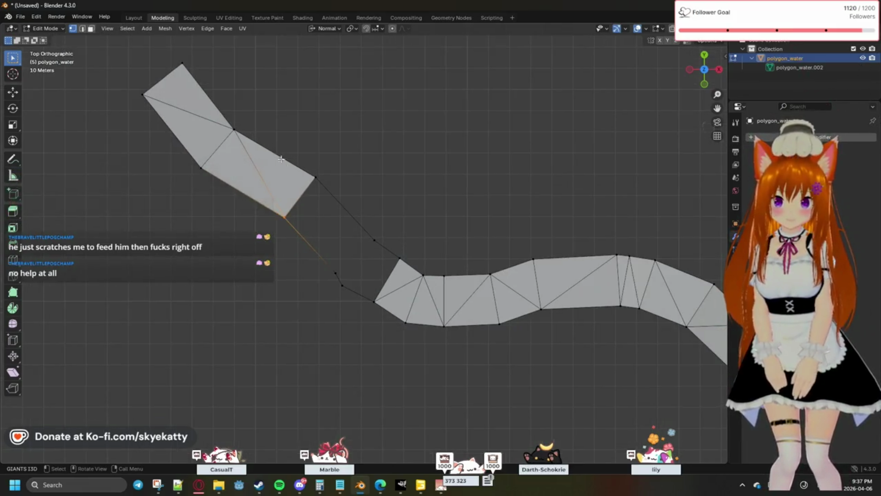
left_click_drag(276, 151, 393, 324)
key("f")
scroll(349, 316, "up", 2)
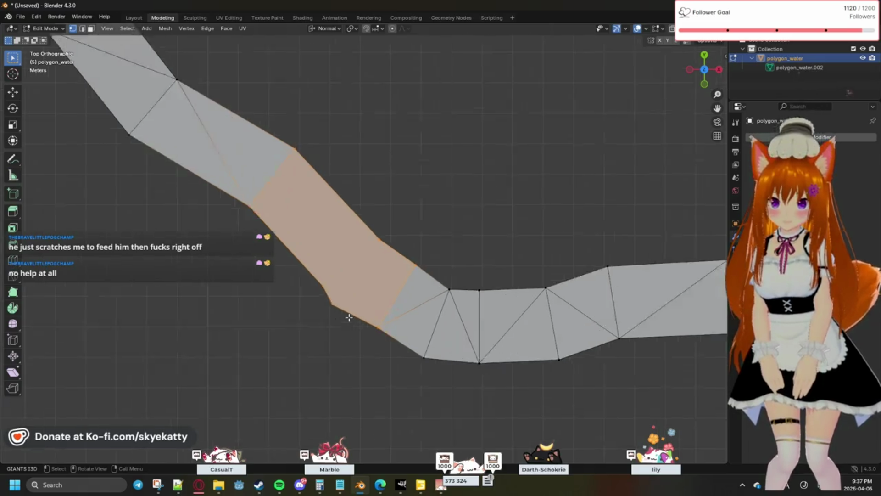
scroll(348, 316, "up", 2)
scroll(458, 199, "up", 1)
key("alt+a")
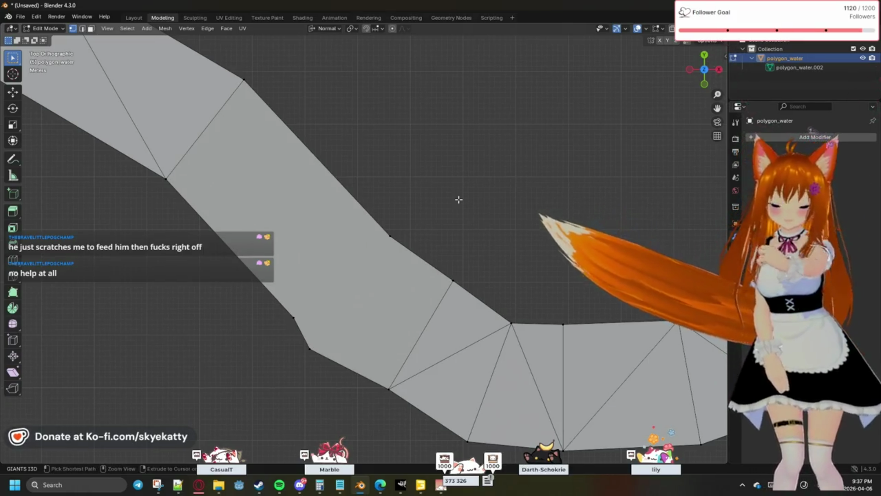
key("ctrl+z")
key("ctrl+z")
key("ctrl+z")
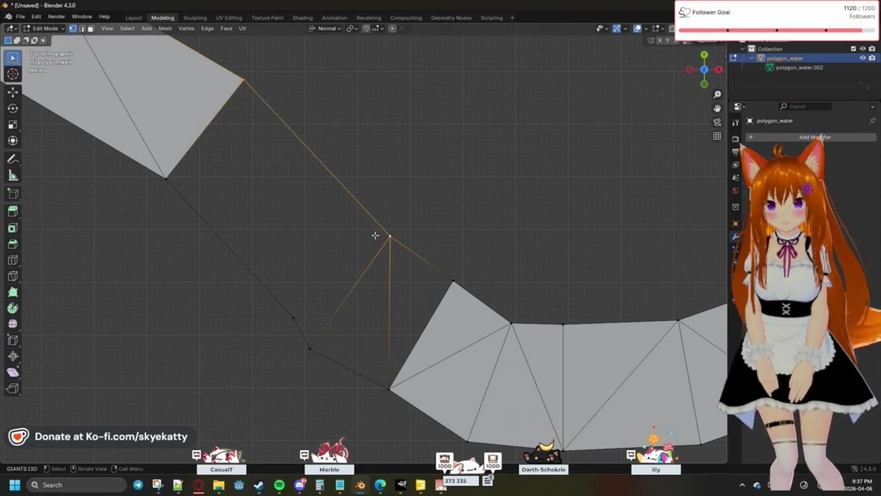
Subdivide the long edge running along the river bend
key("s")
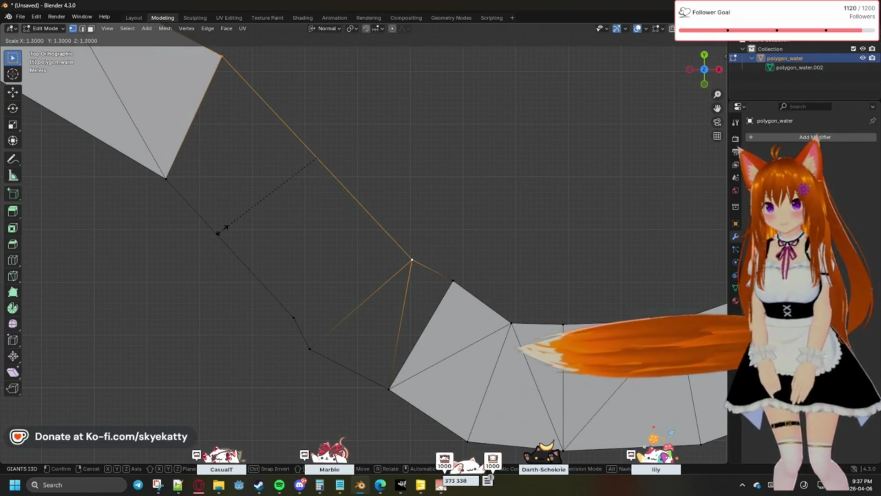
key("Escape")
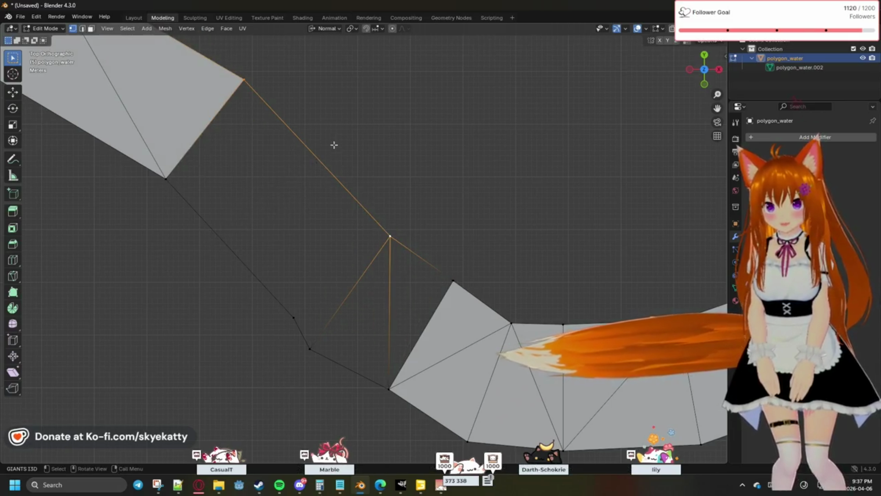
left_click(207, 29)
left_click(243, 80)
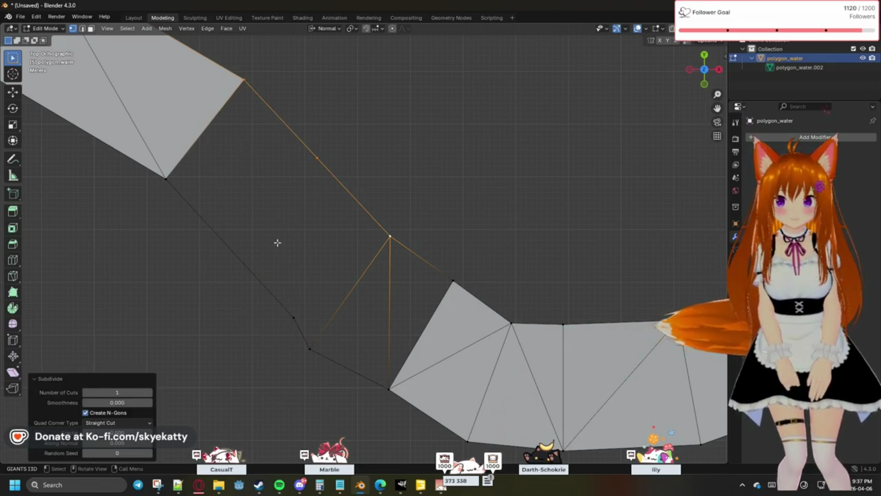
left_click(323, 268)
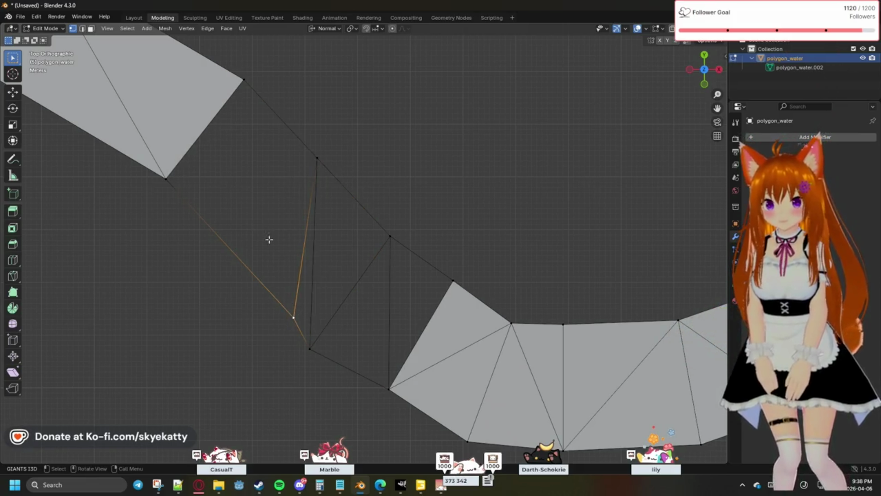
Fill faces across the gap's upper part, then across the remaining hole
left_click_drag(169, 76, 465, 412)
key("f")
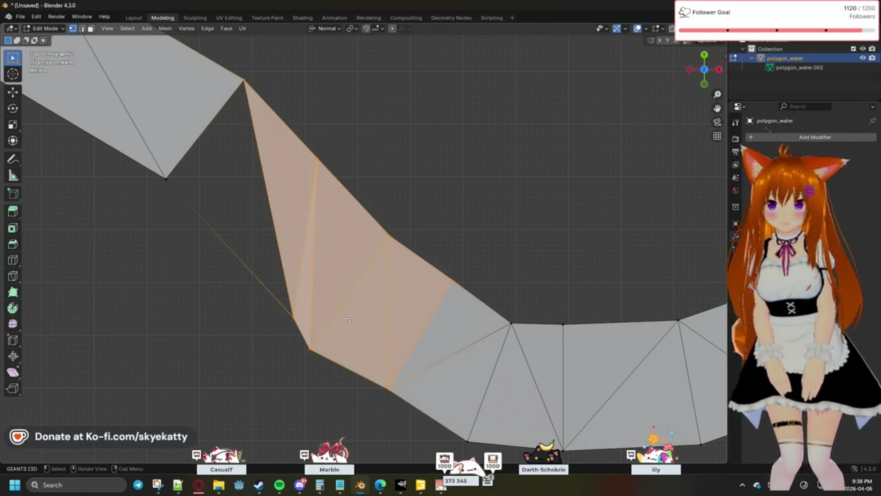
left_click(234, 274)
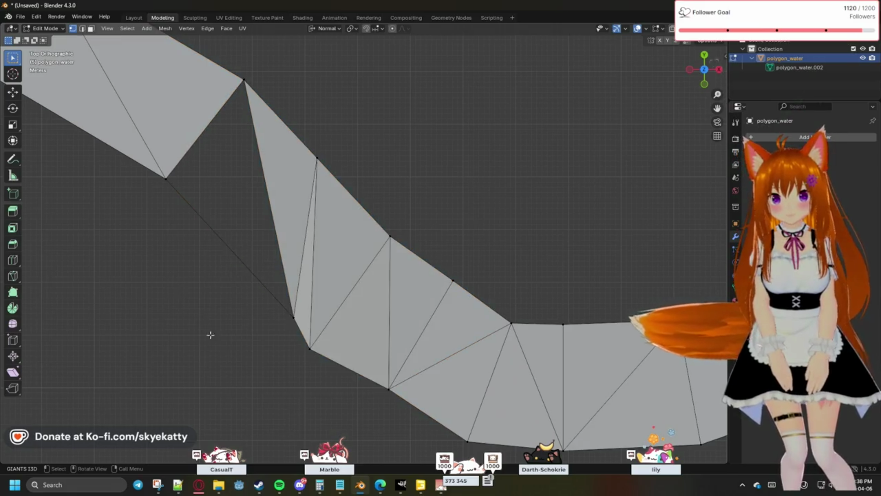
left_click_drag(300, 353, 164, 178)
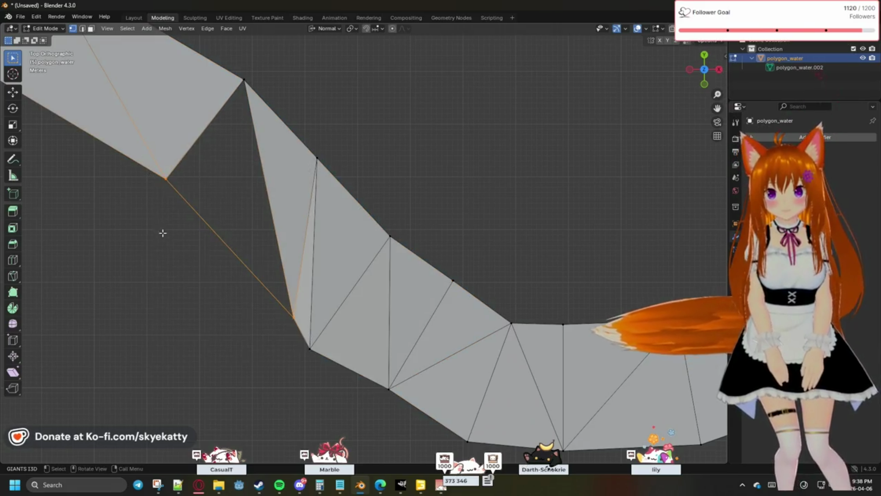
key("f")
left_click(395, 151)
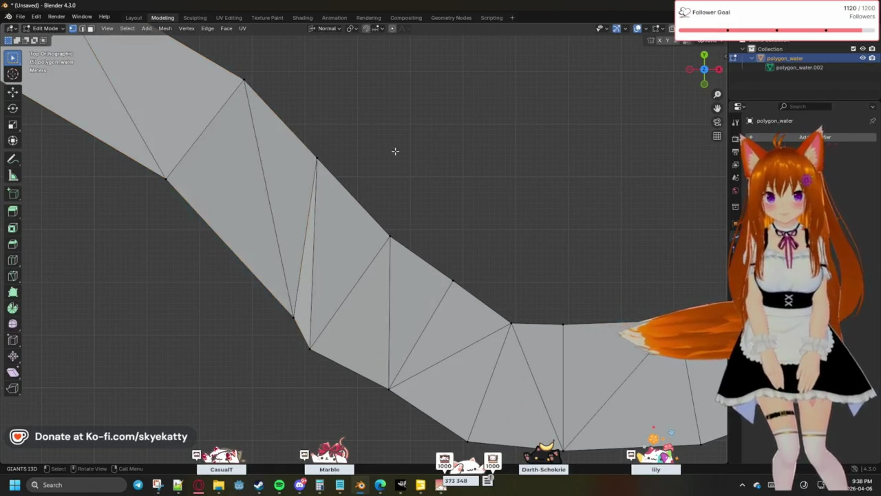
scroll(437, 207, "down", 3)
scroll(437, 207, "down", 2)
scroll(437, 206, "down", 1)
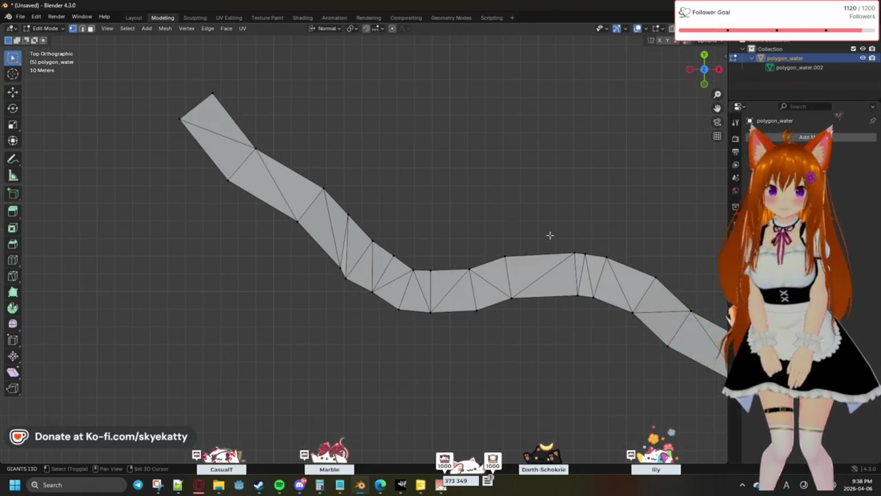
Orbit from top view to see the repaired river strip in perspective
middle_click_drag(550, 235, 409, 193, "shift")
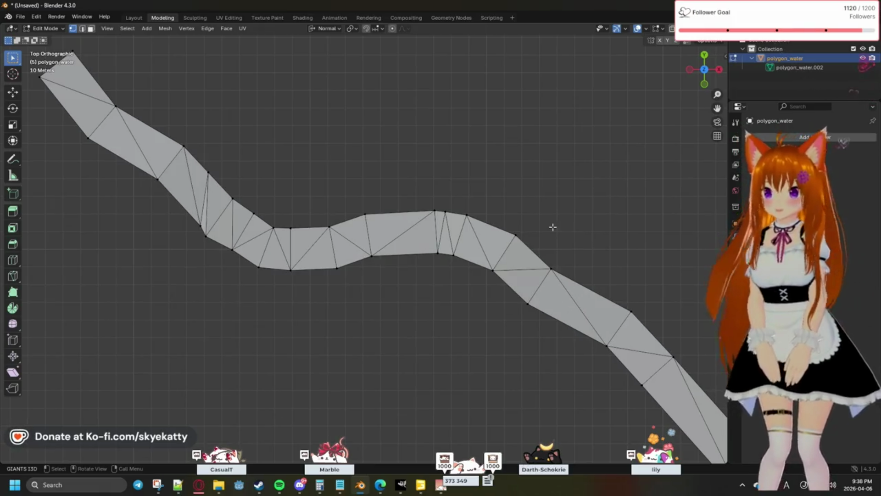
middle_click_drag(552, 228, 494, 191)
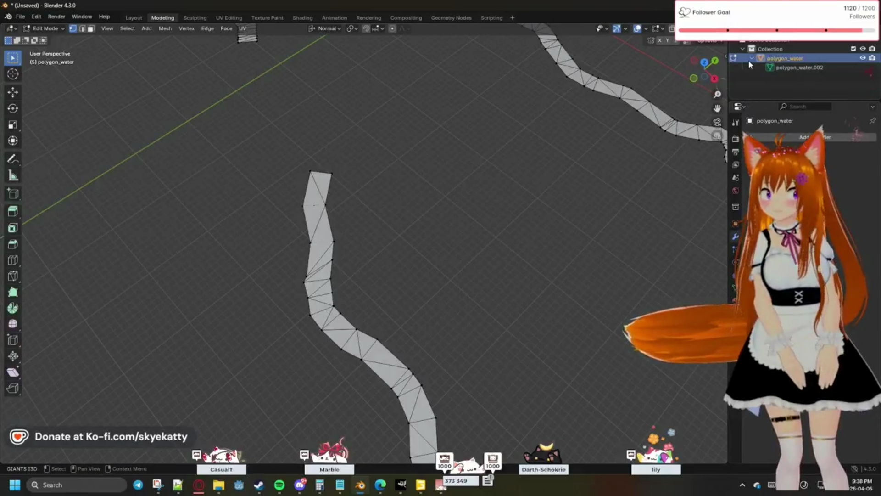